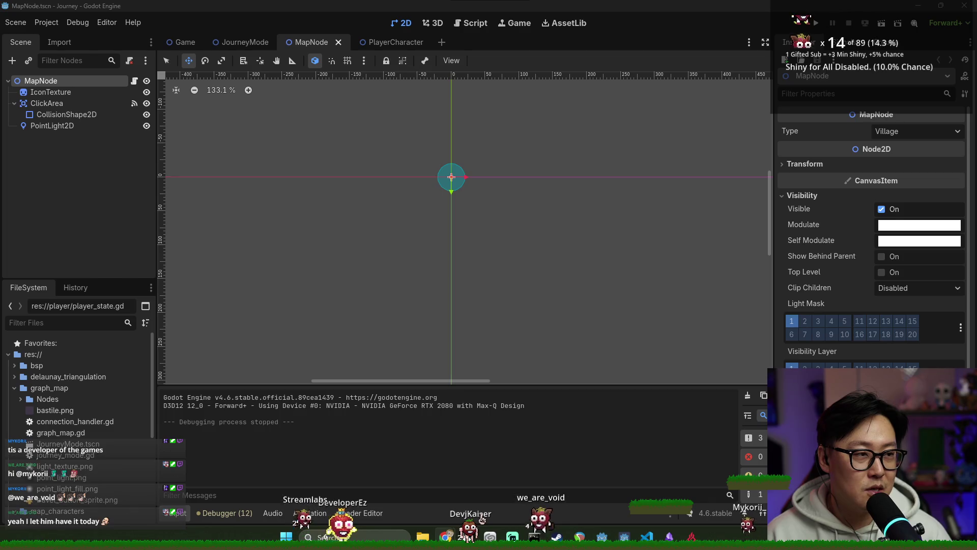
# Run the Journey project, close the game, and save the current scene
pyautogui.press('F5')
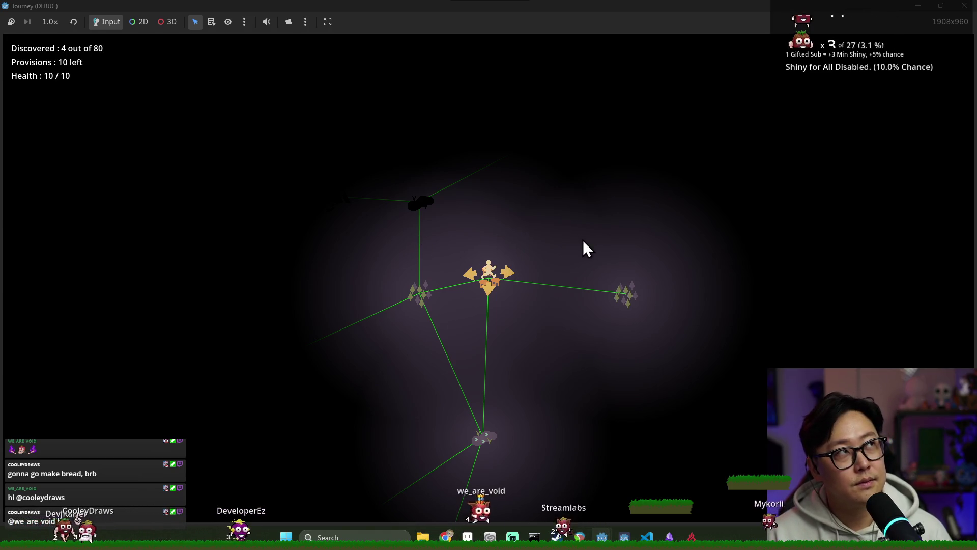
pyautogui.hotkey('alt', 'F4')
pyautogui.hotkey('ctrl', 's')
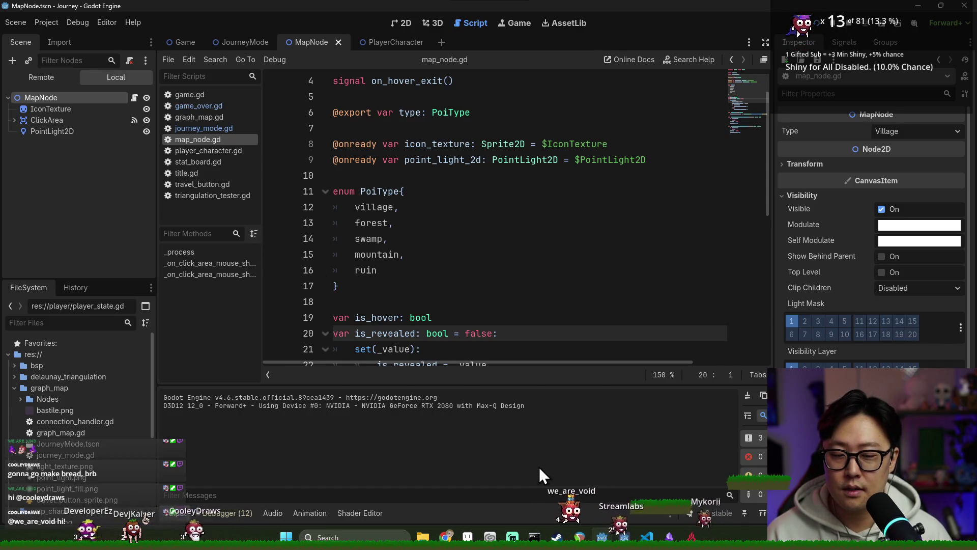
# Start a screen capture and begin a new sprite in Aseprite via File > New
pyautogui.press('super+shift+s')
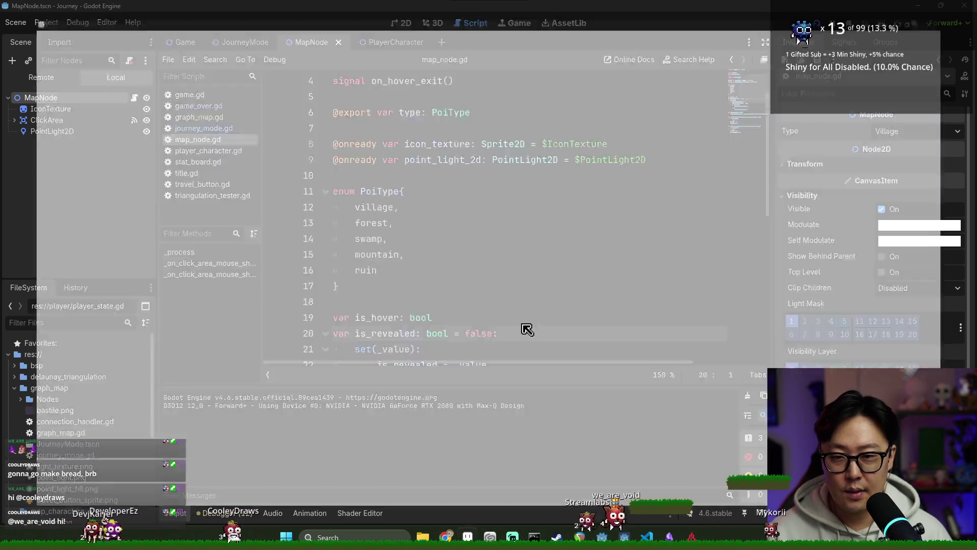
pyautogui.hotkey('alt', 'Tab')
pyautogui.click(10, 17)
pyautogui.click(31, 28)
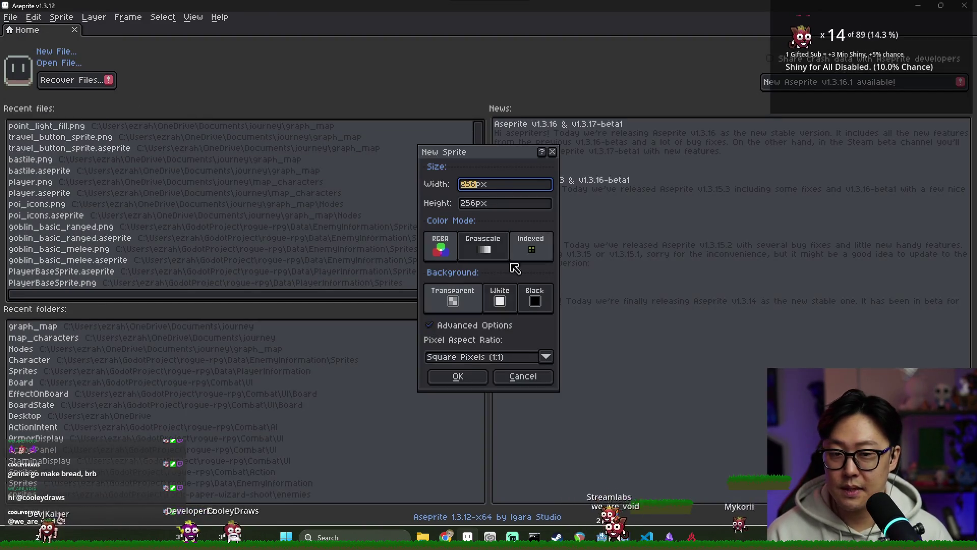
# Create a new sprite 16 px wide and 16 px high
pyautogui.click(496, 187)
pyautogui.press('BackSpace')
pyautogui.press('BackSpace')
pyautogui.press('BackSpace')
pyautogui.write('16')
pyautogui.press('Tab')
pyautogui.write('16')
pyautogui.click(458, 376)
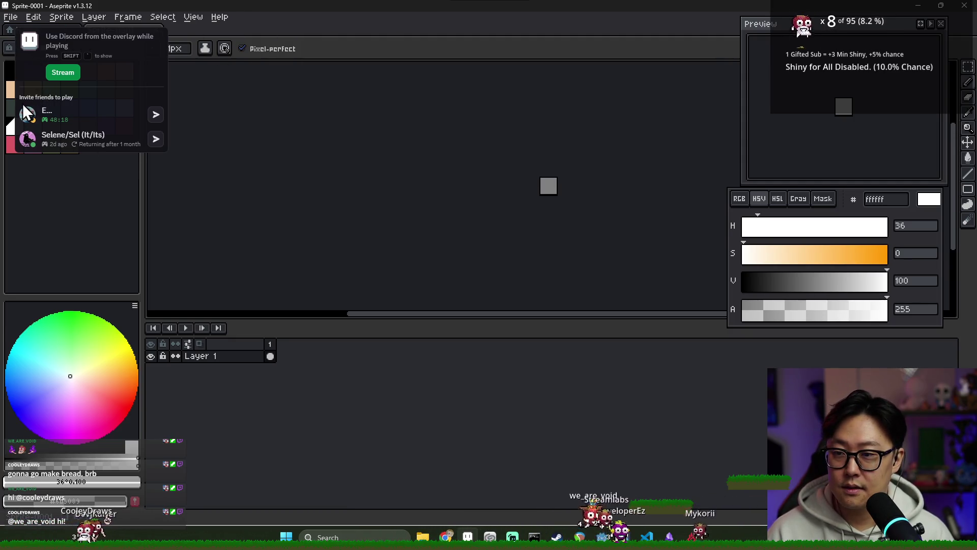
# Load the sunlit palette from the Palette Presets list
pyautogui.click(29, 47)
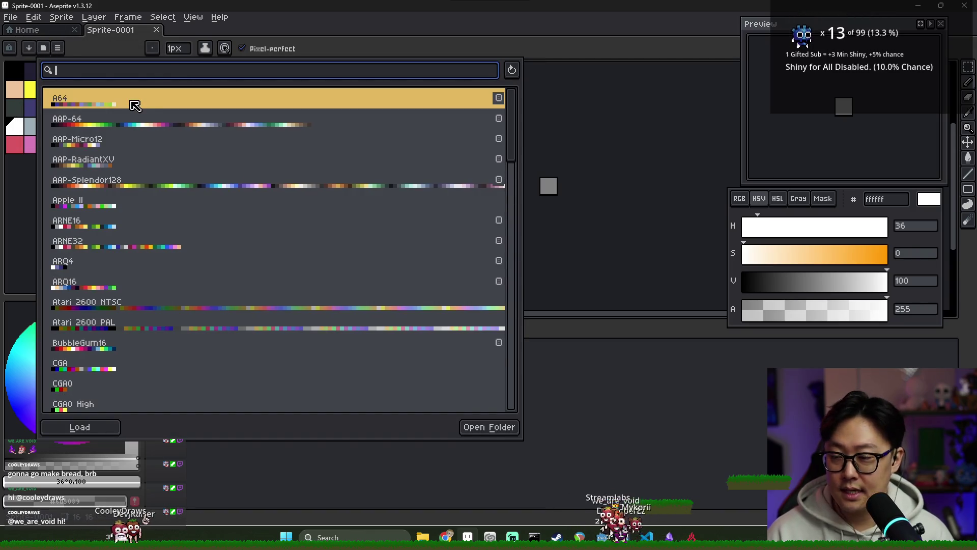
pyautogui.write('sunlit')
pyautogui.click(145, 106)
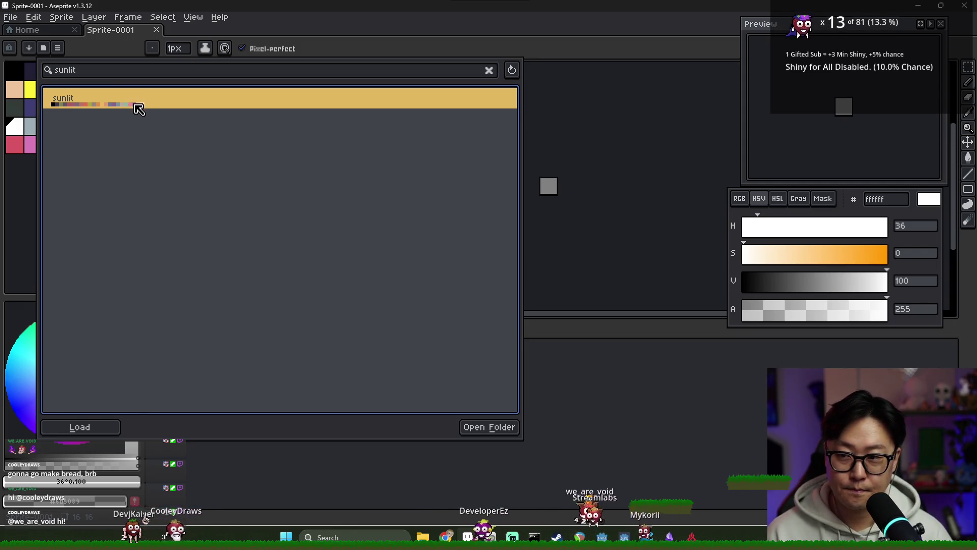
pyautogui.click(598, 194)
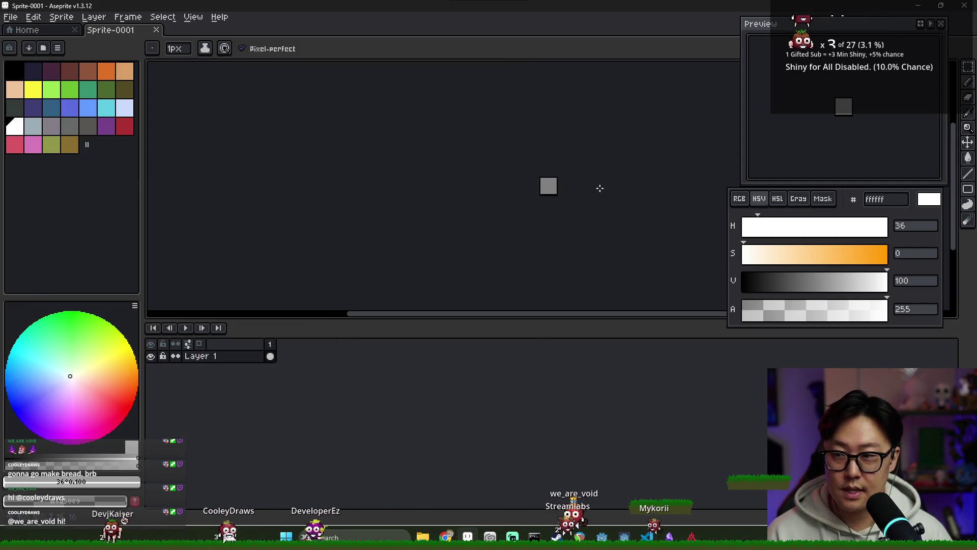
pyautogui.click(29, 48)
pyautogui.click(120, 100)
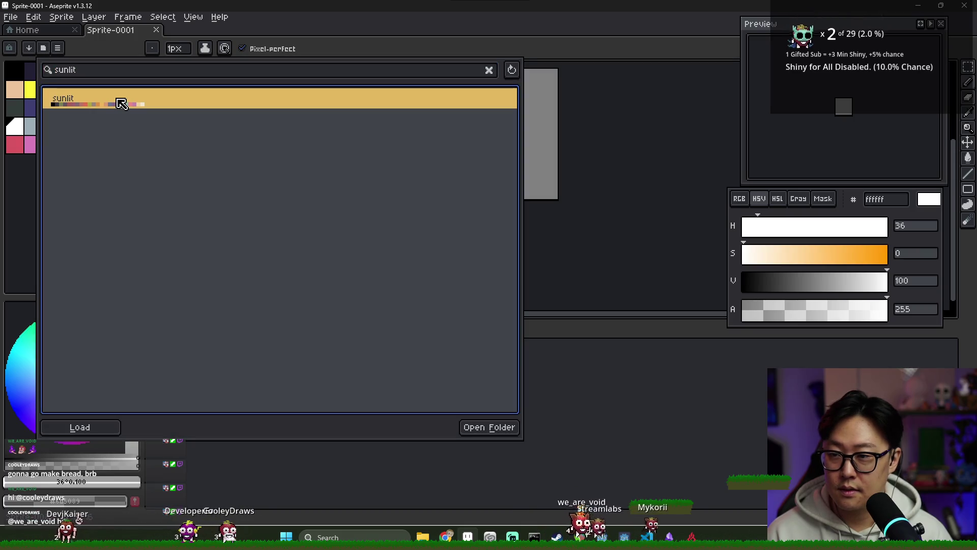
pyautogui.click(589, 142)
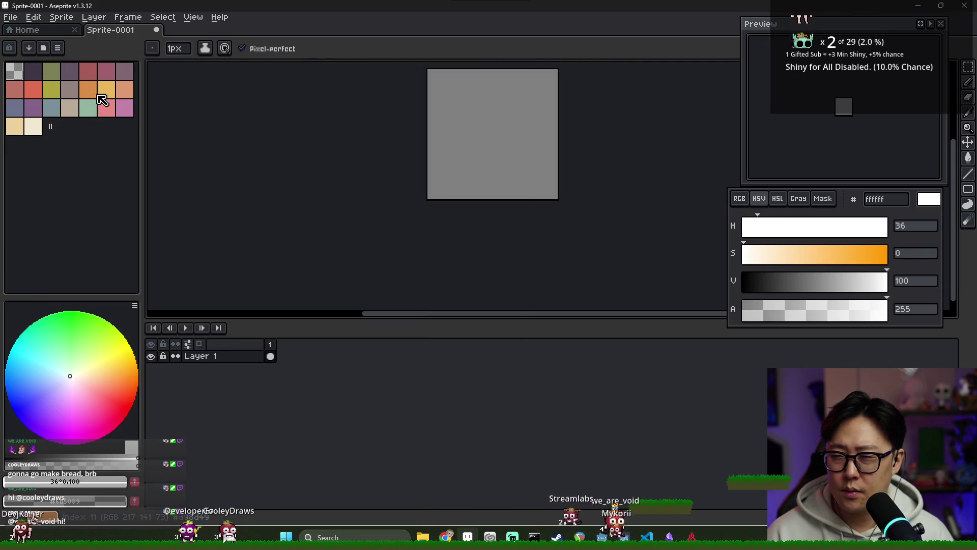
# Pick the red palette colour and place a first red pixel on the canvas
pyautogui.click(33, 89)
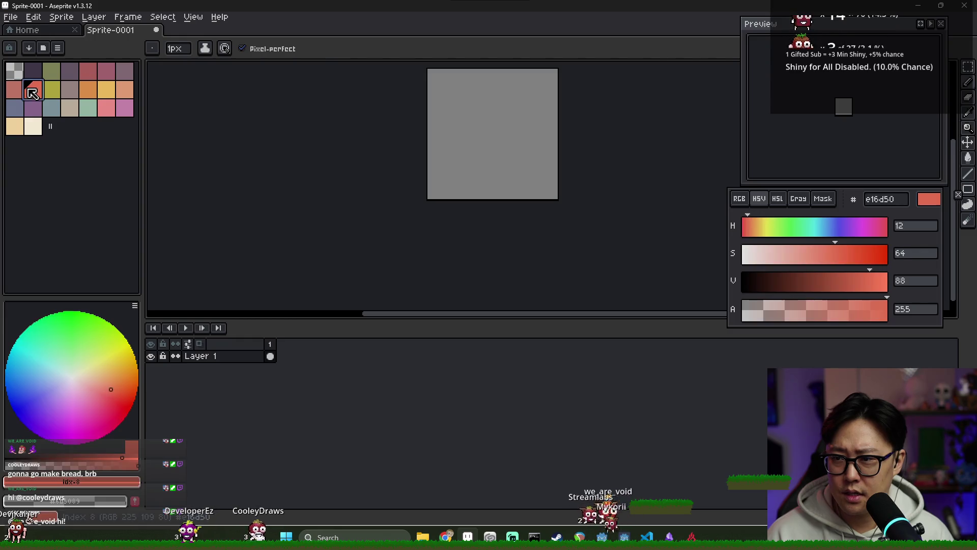
pyautogui.scroll(2, 466, 132)
pyautogui.click(511, 115)
pyautogui.scroll(-2, 526, 127)
pyautogui.scroll(2, 506, 117)
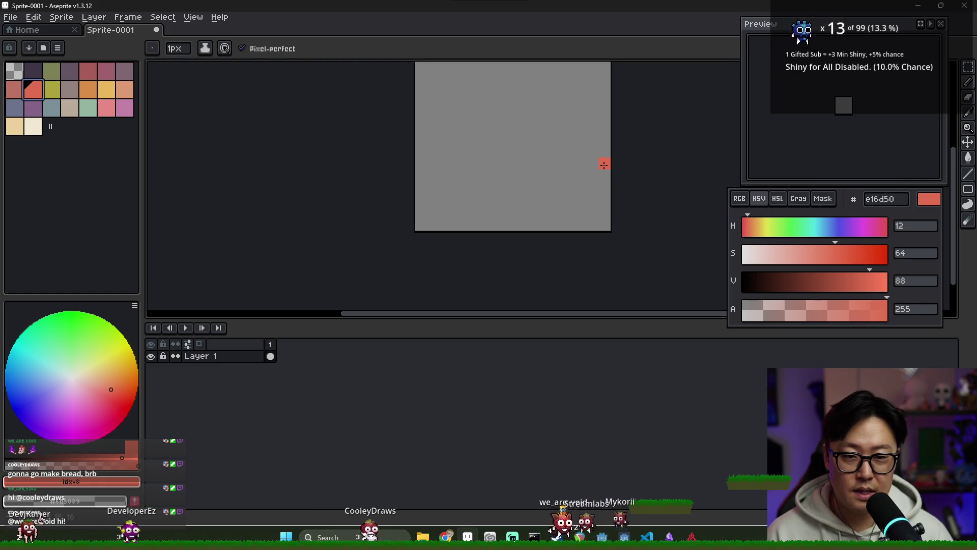
pyautogui.scroll(-1, 590, 162)
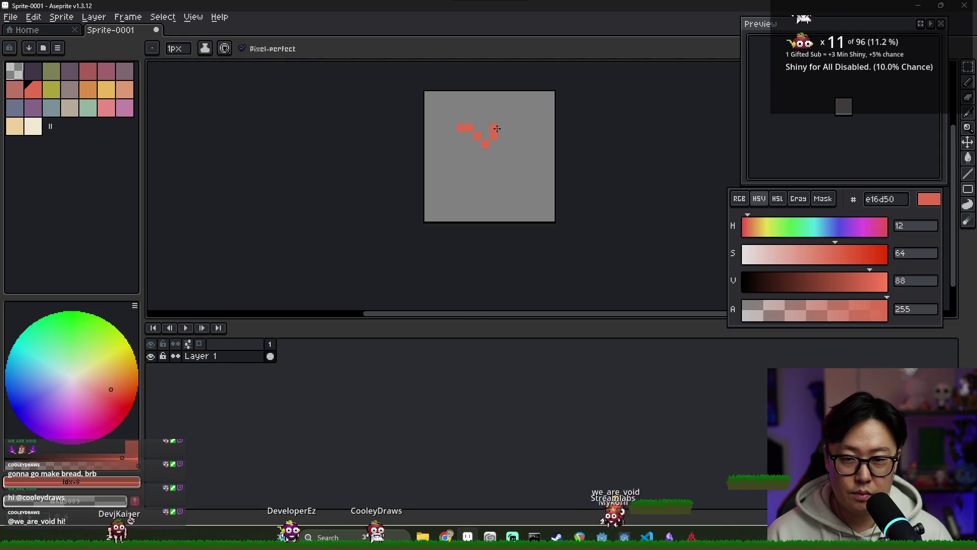
# Pencil the heart outline's left, right and lower-left edges, undoing the last stray stroke
pyautogui.press('b')
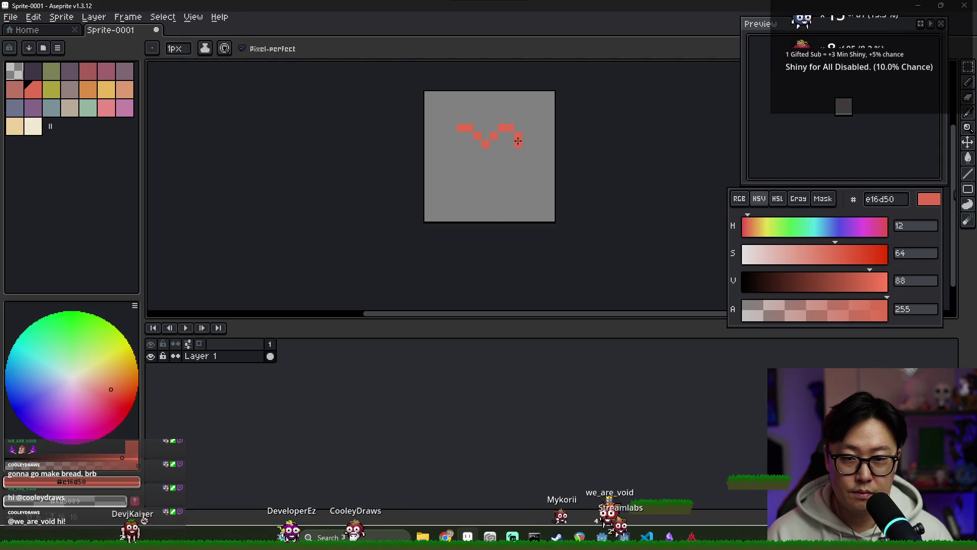
pyautogui.moveTo(453, 138)
pyautogui.mouseDown()
pyautogui.moveTo(445, 150)
pyautogui.moveTo(453, 168)
pyautogui.mouseUp()
pyautogui.moveTo(524, 163); pyautogui.dragTo(518, 167)
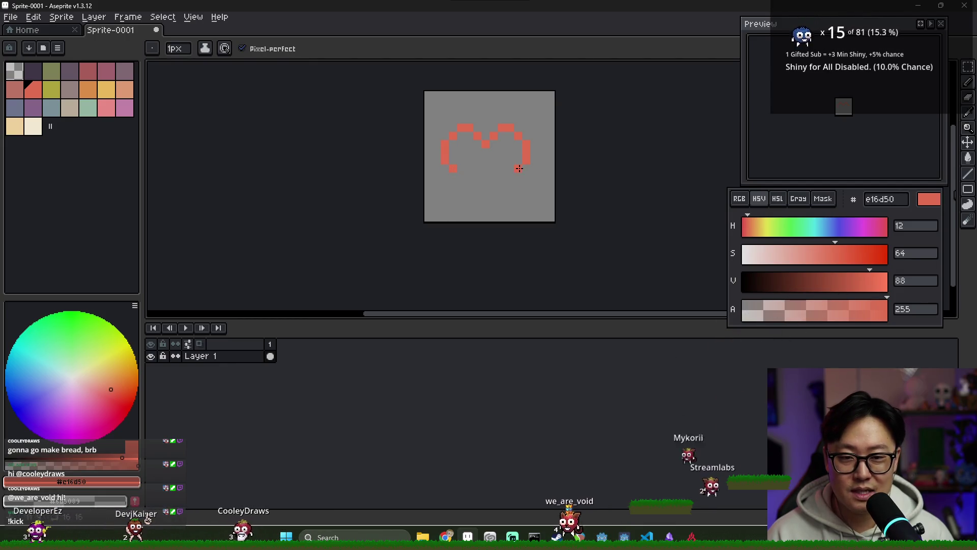
pyautogui.moveTo(453, 175); pyautogui.dragTo(467, 186)
pyautogui.hotkey('ctrl', 'z')
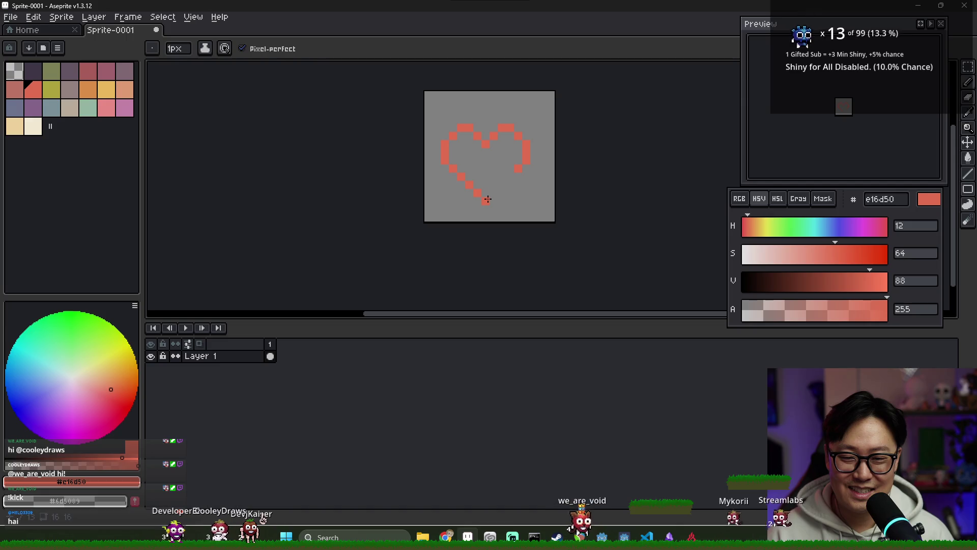
# Fill the heart outline with red e16d50 and nudge the heart up one pixel
pyautogui.press('g')
pyautogui.click(499, 165)
pyautogui.press('v')
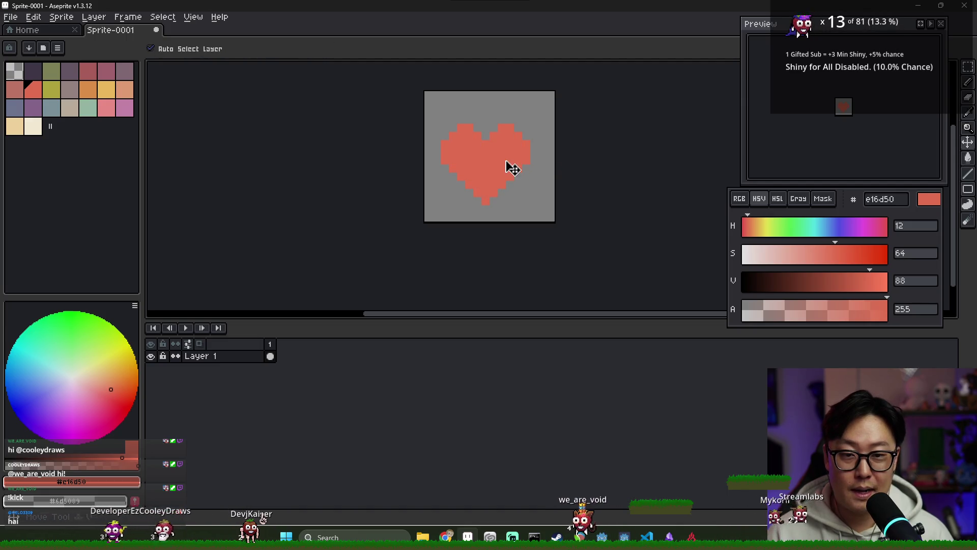
pyautogui.moveTo(512, 157)
pyautogui.mouseDown()
pyautogui.moveTo(506, 150)
pyautogui.moveTo(501, 163)
pyautogui.moveTo(514, 162)
pyautogui.mouseUp()
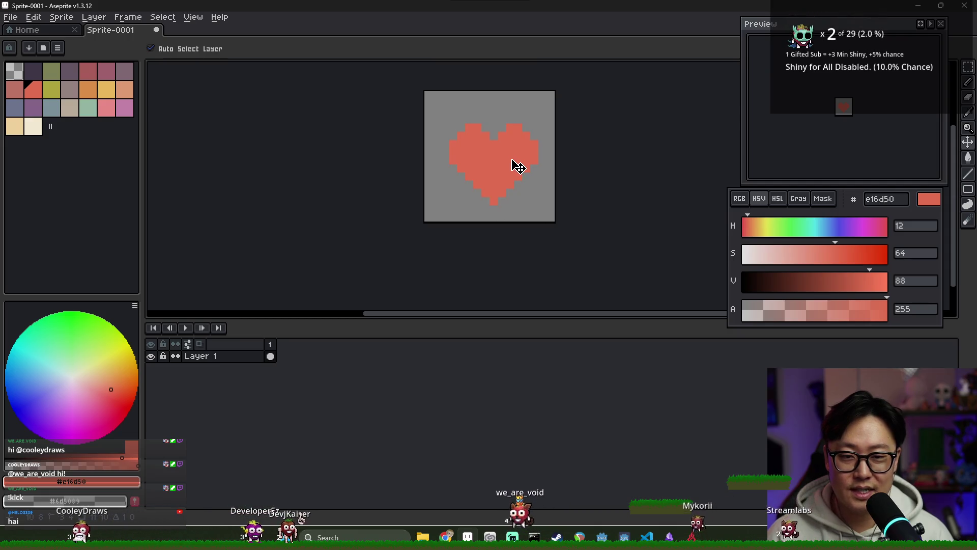
pyautogui.scroll(-1, 517, 166)
pyautogui.scroll(1, 518, 166)
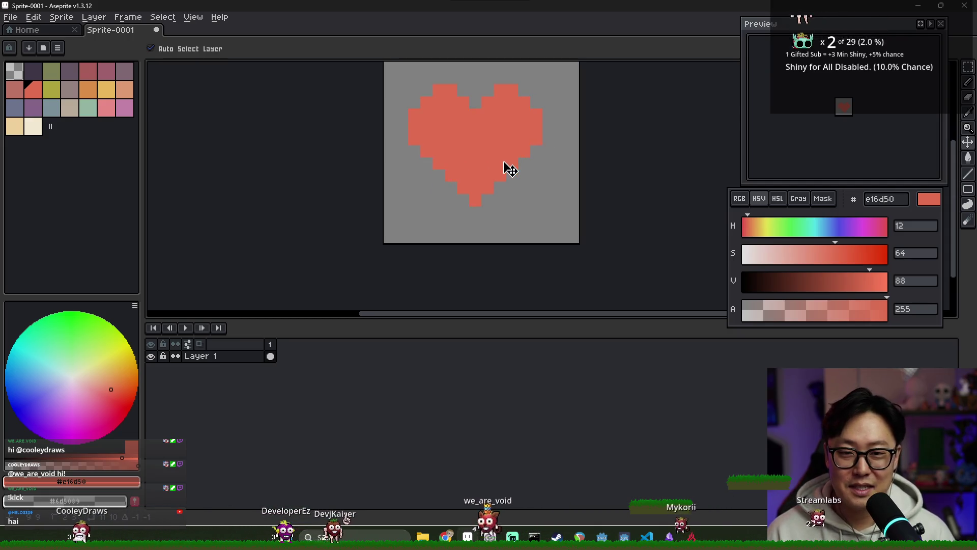
pyautogui.scroll(-2, 508, 163)
# Try shifting the heart's right half one pixel right, then undo so the heart stays whole
pyautogui.press('m')
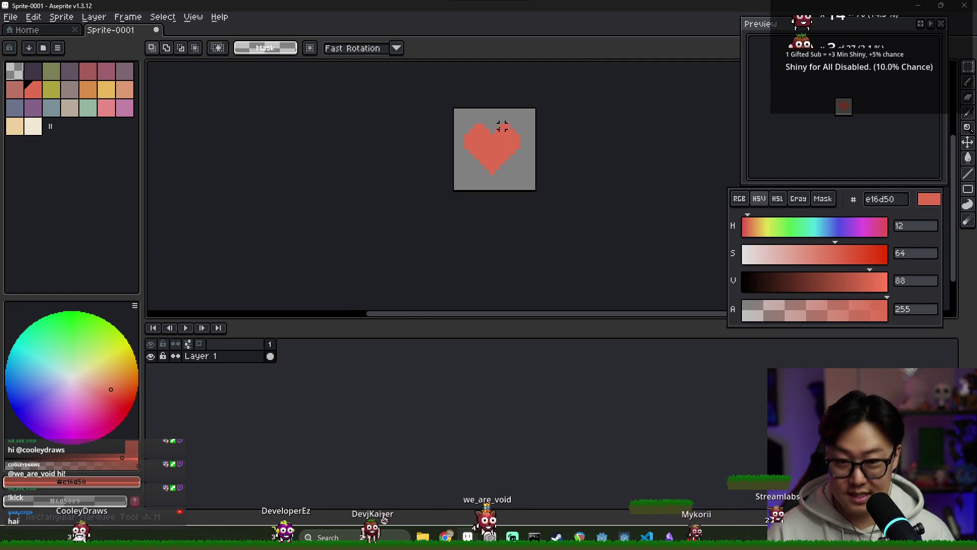
pyautogui.moveTo(489, 108); pyautogui.dragTo(530, 188)
pyautogui.press('Right')
pyautogui.hotkey('ctrl', 'd')
pyautogui.scroll(1, 502, 151)
pyautogui.press('b')
pyautogui.hotkey('ctrl', 'z')
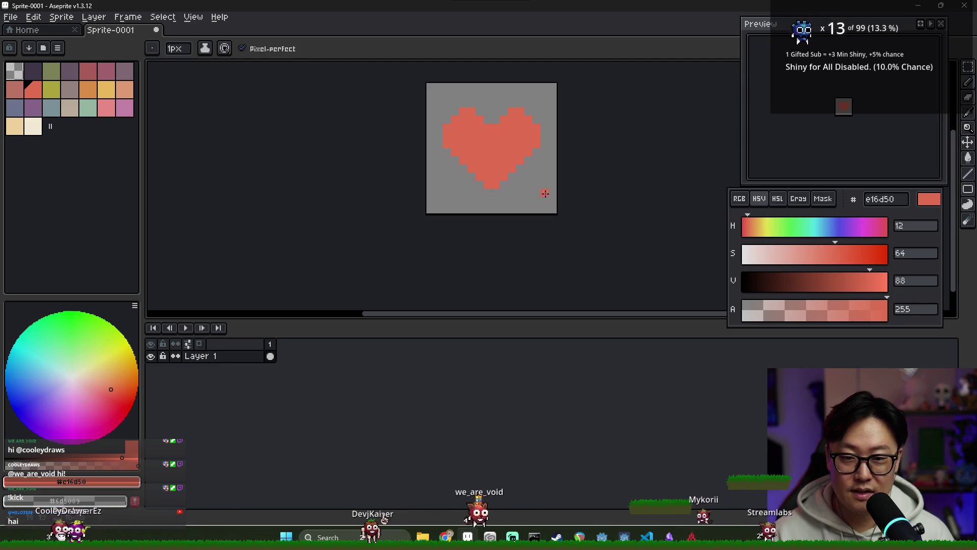
pyautogui.scroll(-2, 517, 184)
pyautogui.scroll(1, 519, 177)
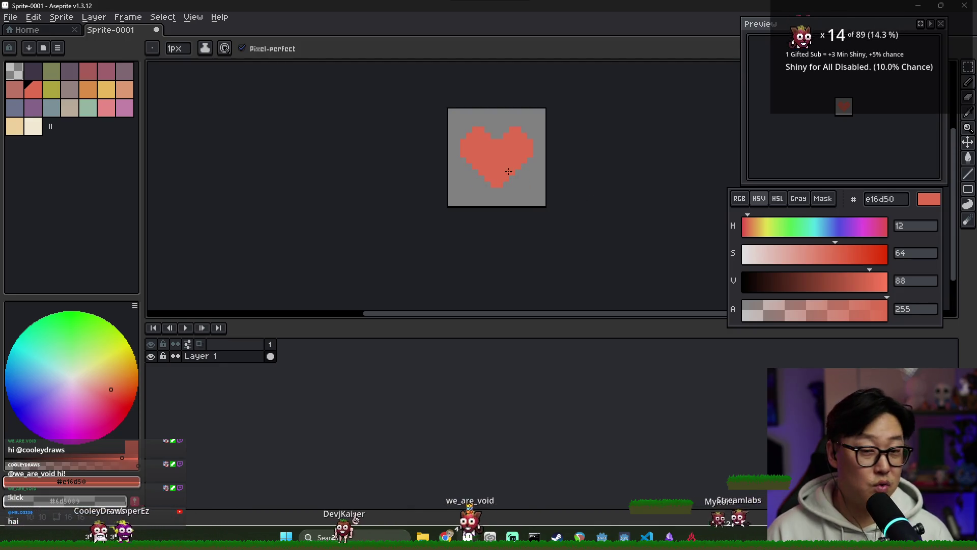
pyautogui.scroll(1, 501, 160)
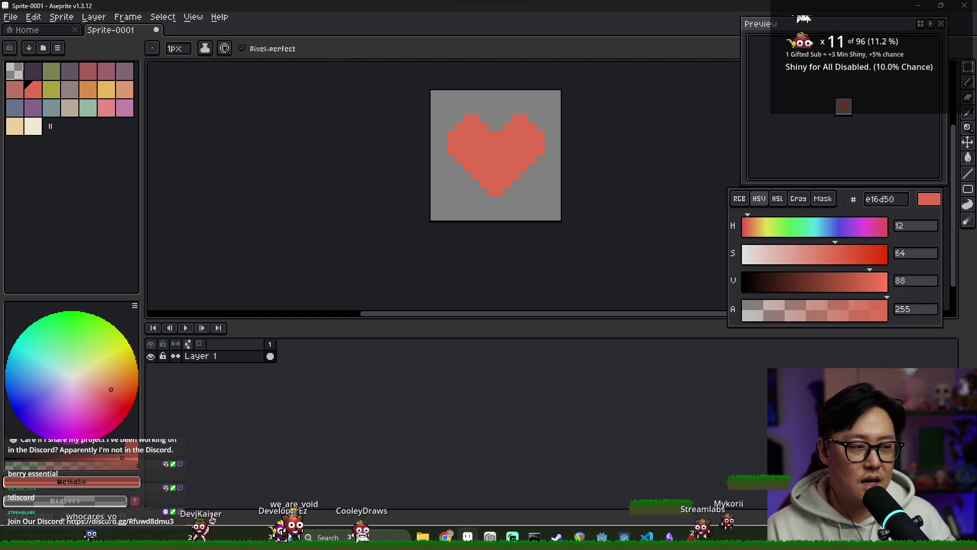
# With the red heart sprite finished, bring up the list of open windows
pyautogui.hotkey('alt', 'Tab')
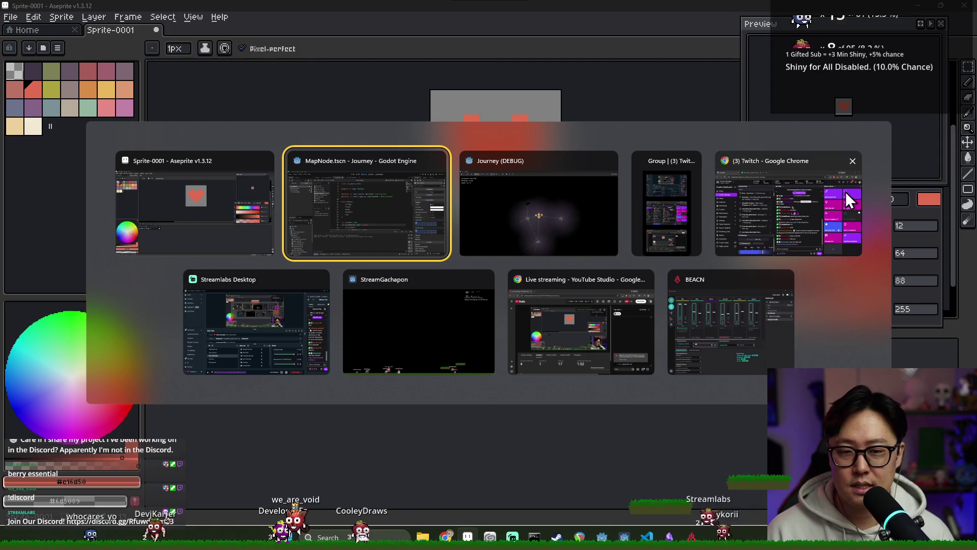
# Cycle through the Journey game and Godot script editor windows before landing on Discord
pyautogui.click(514, 241)
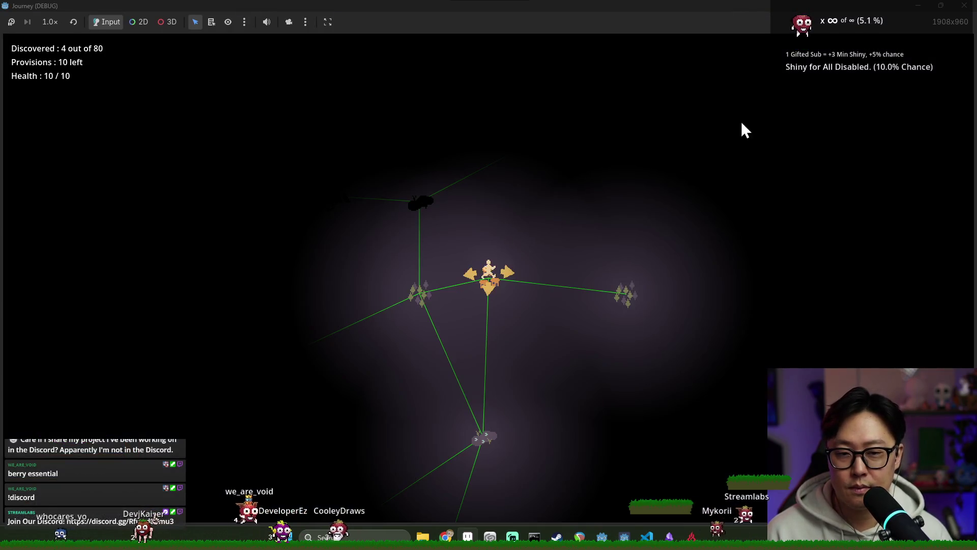
pyautogui.hotkey('alt', 'Tab')
pyautogui.click(465, 243)
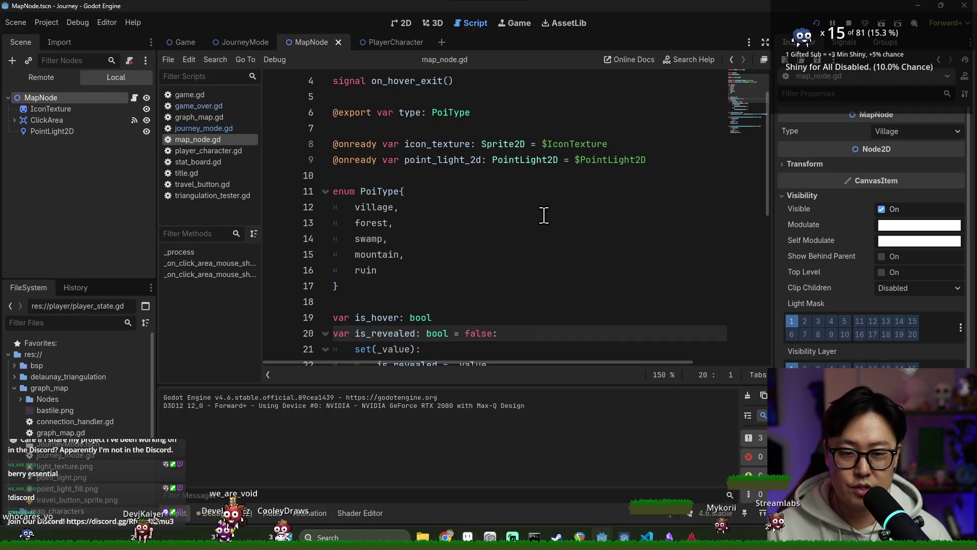
pyautogui.hotkey('alt', 'Tab')
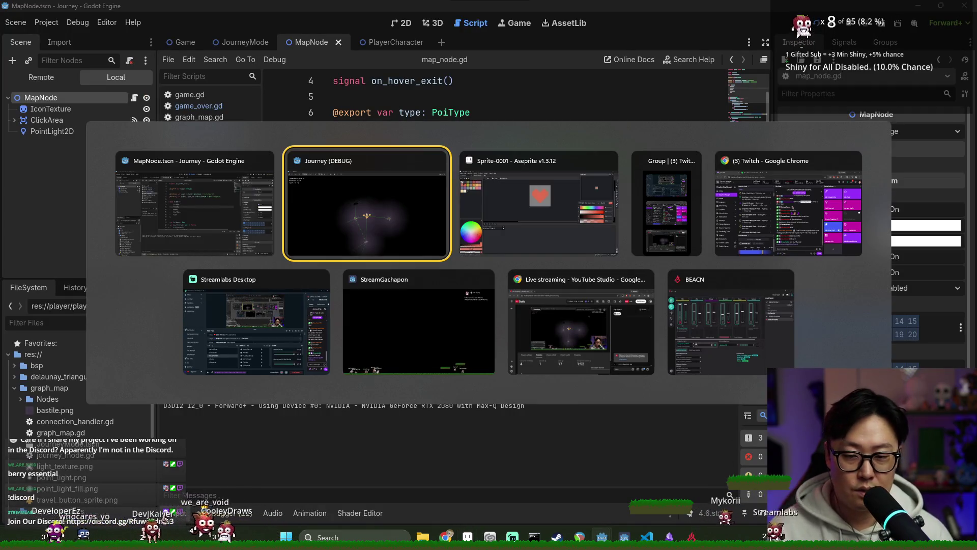
pyautogui.press('Escape')
pyautogui.hotkey('alt', 'Tab')
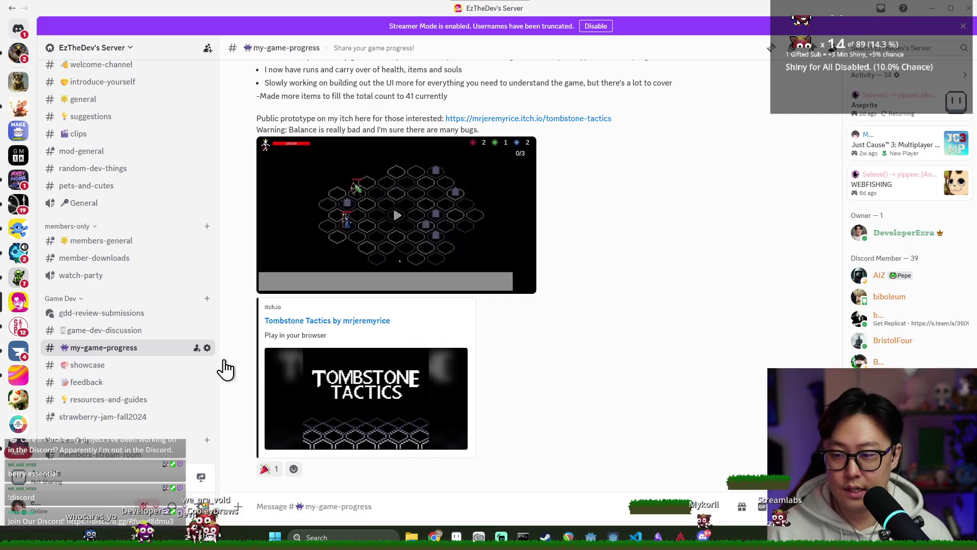
# Scroll through the my-game-progress channel, then browse the #showcase game demo discussion
pyautogui.scroll(5, 344, 334)
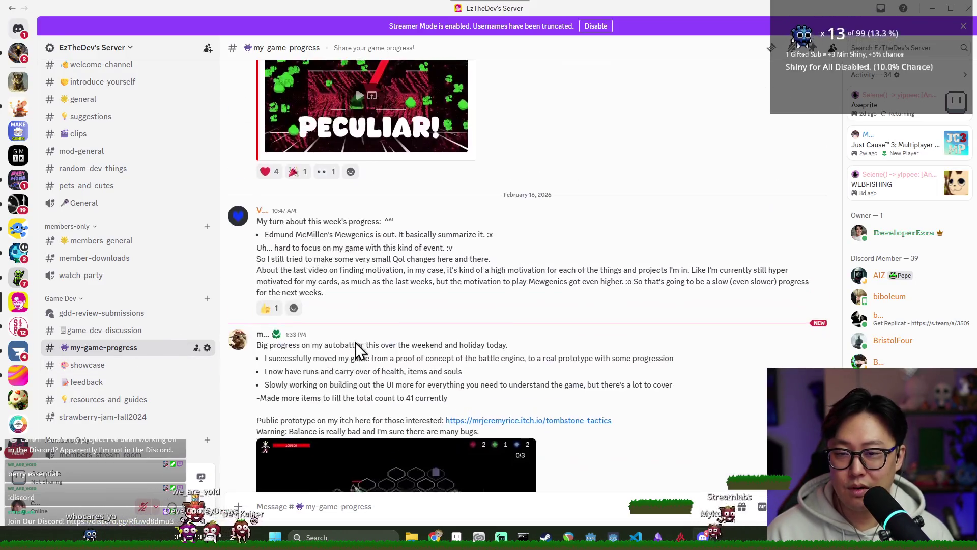
pyautogui.scroll(-5, 380, 350)
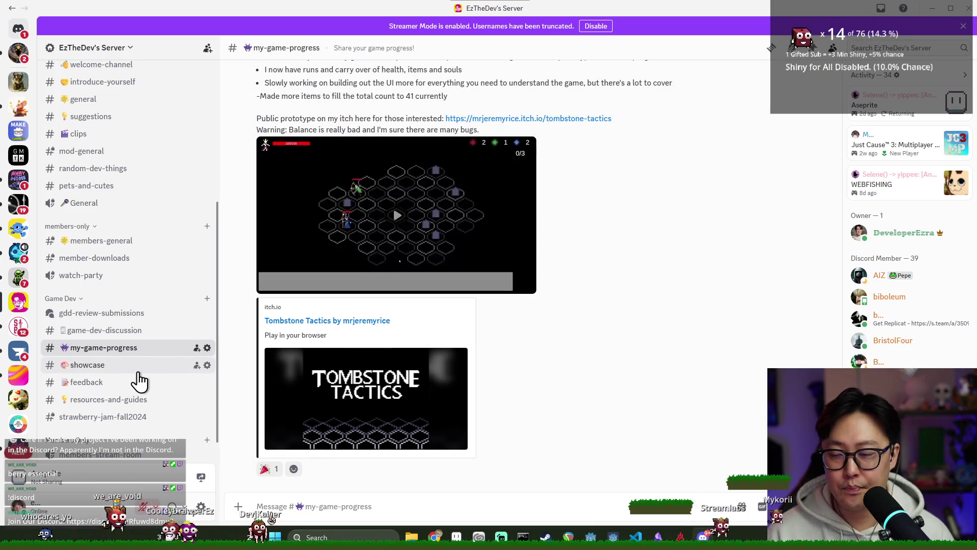
pyautogui.click(138, 369)
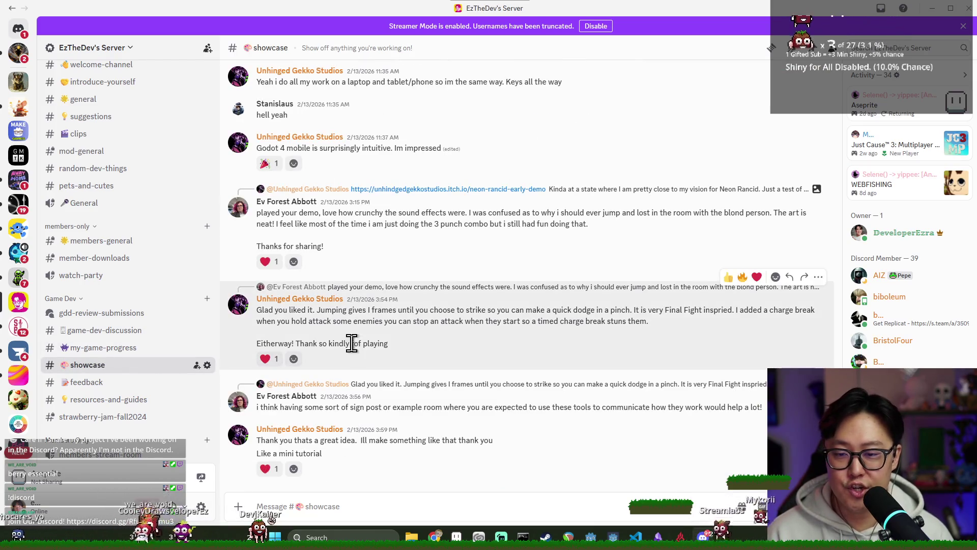
pyautogui.scroll(5, 349, 351)
pyautogui.scroll(-10, 360, 361)
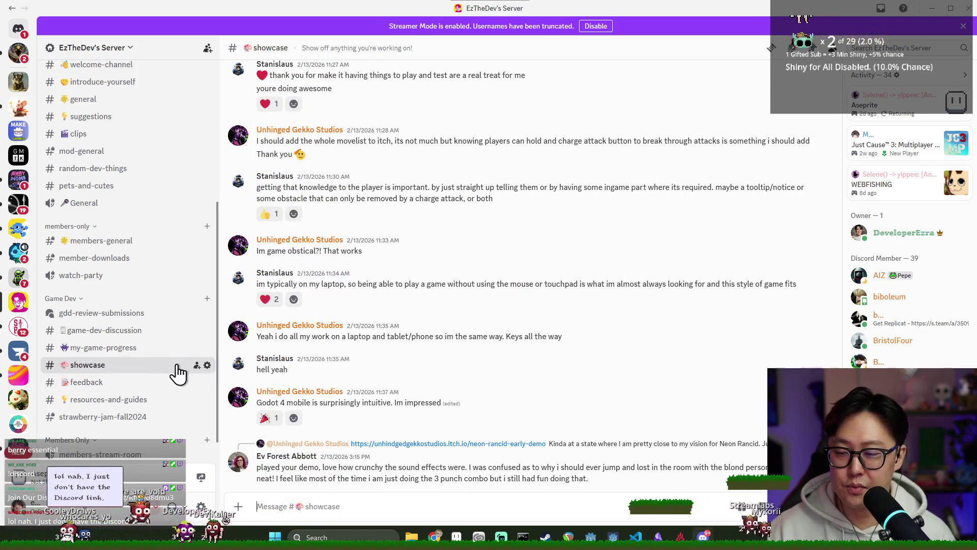
# Open #feedback, view the Starspire Hunters thread, and close the thread panel
pyautogui.click(104, 383)
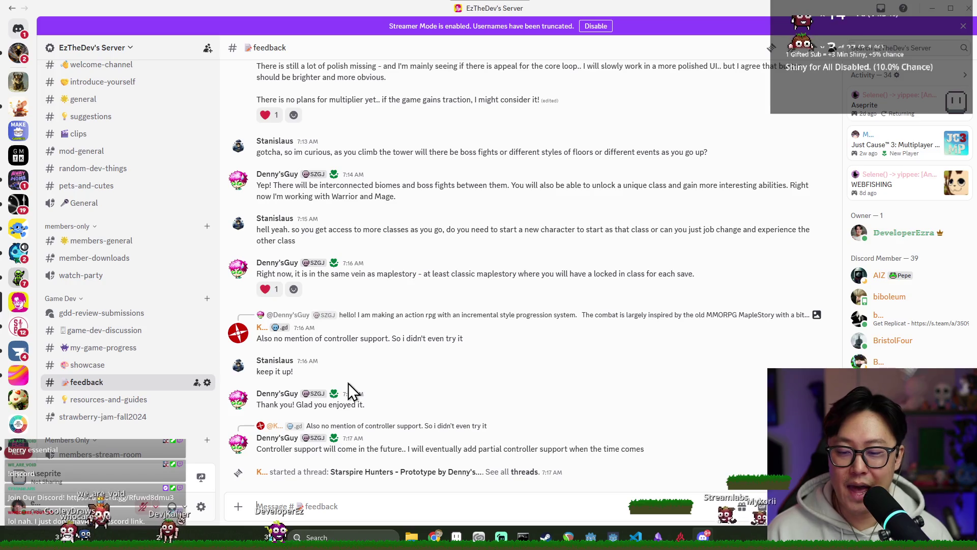
pyautogui.scroll(3, 376, 387)
pyautogui.scroll(-4, 388, 432)
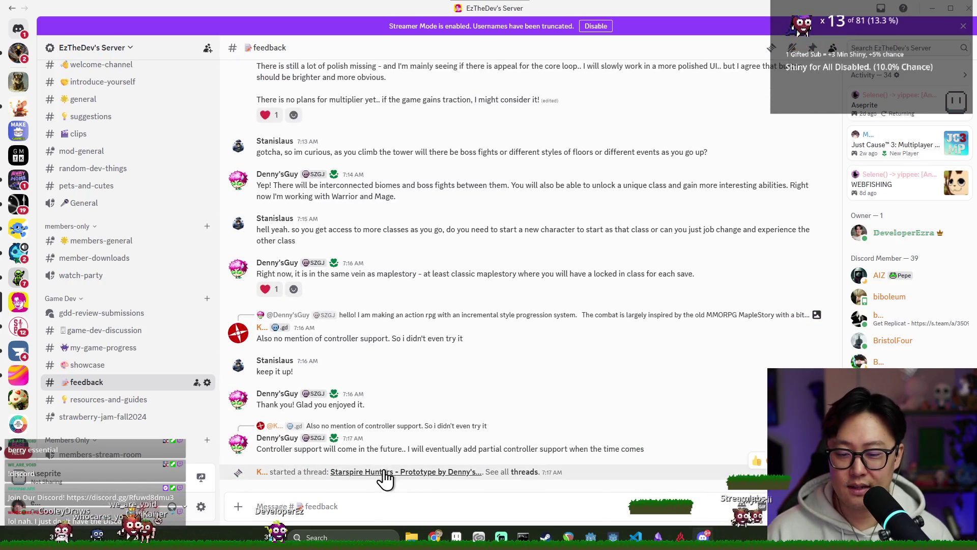
pyautogui.click(386, 471)
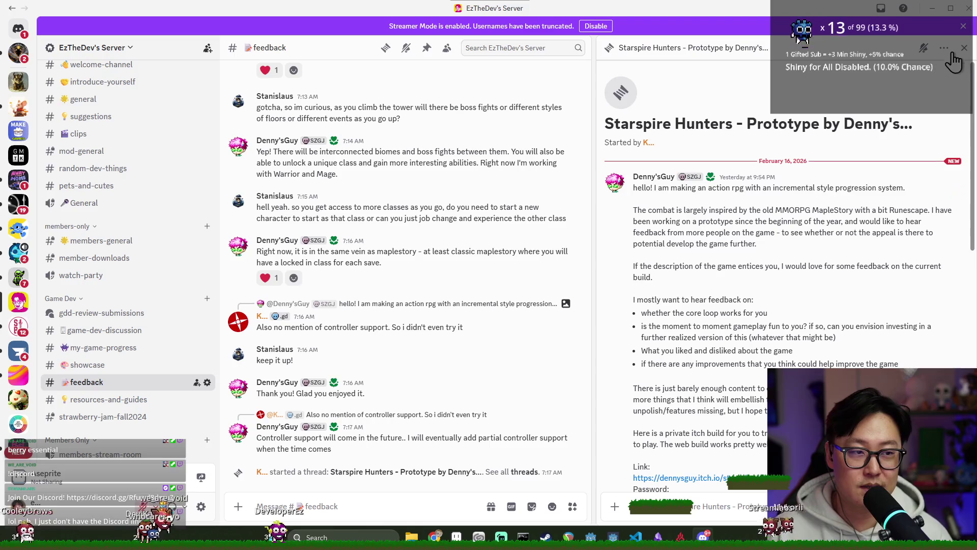
pyautogui.click(964, 47)
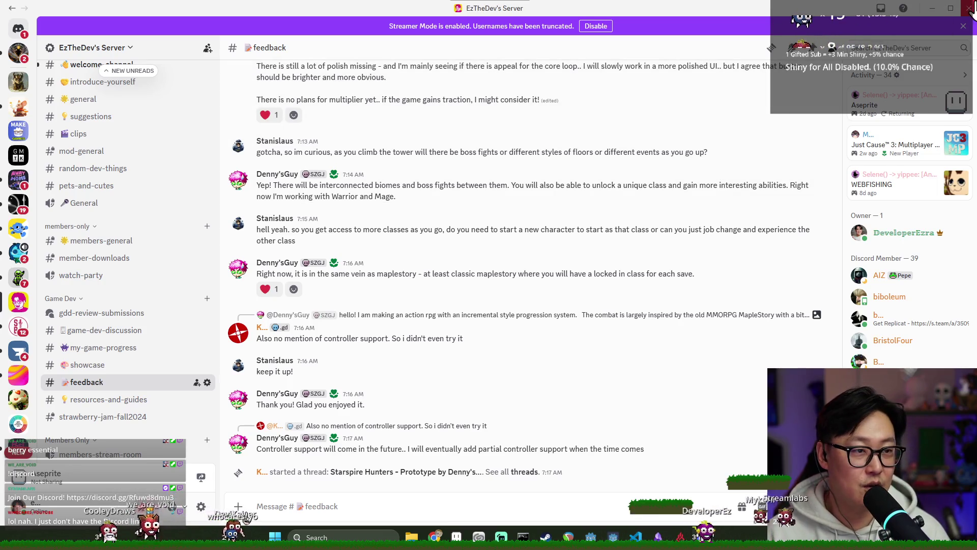
pyautogui.hotkey('alt', 'Tab')
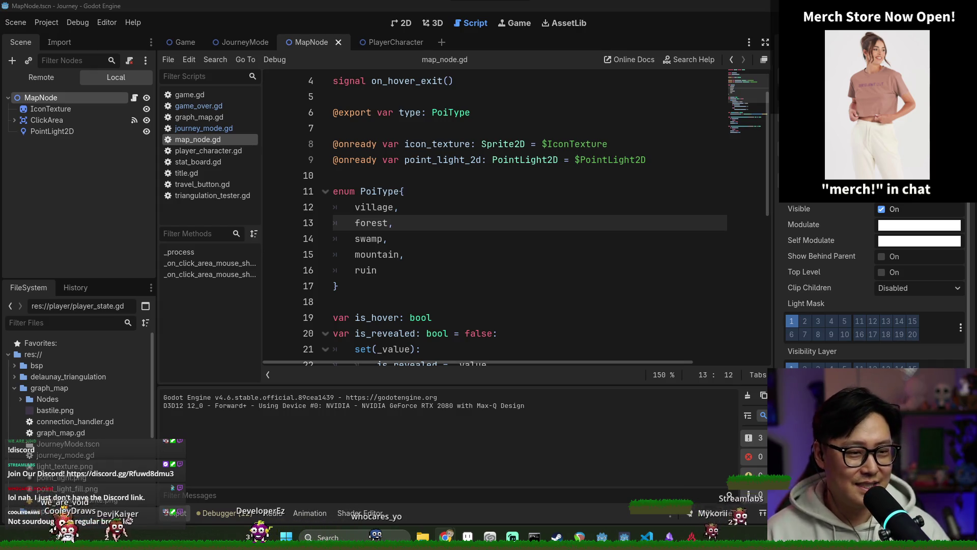
# Save the MapNode scene and scroll through the map_node.gd script
pyautogui.hotkey('ctrl', 's')
pyautogui.scroll(-2, 390, 196)
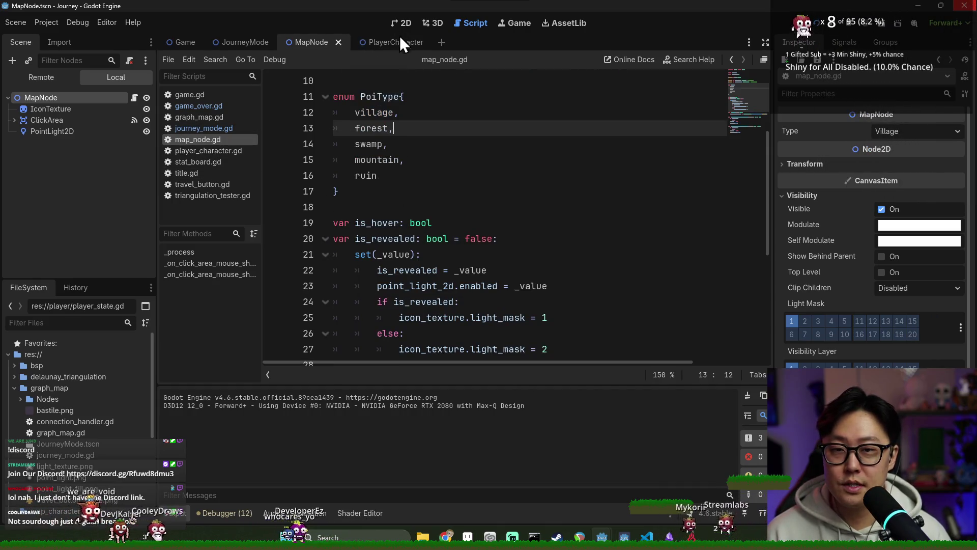
pyautogui.hotkey('alt', 'Tab')
# Return to Aseprite, cancel the save dialog, and add a red pixel beside the heart's left edge
pyautogui.click(744, 231)
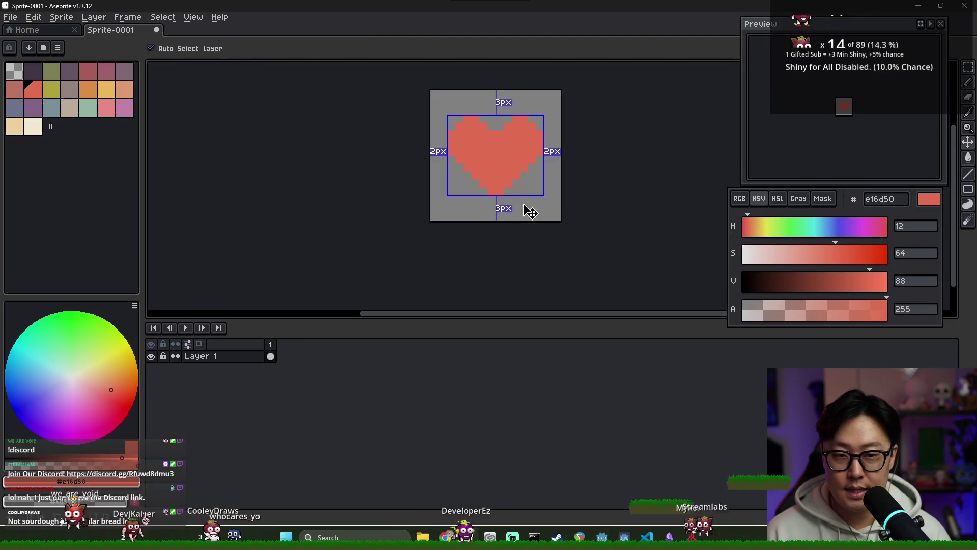
pyautogui.hotkey('ctrl', 's')
pyautogui.press('Escape')
pyautogui.scroll(1, 530, 165)
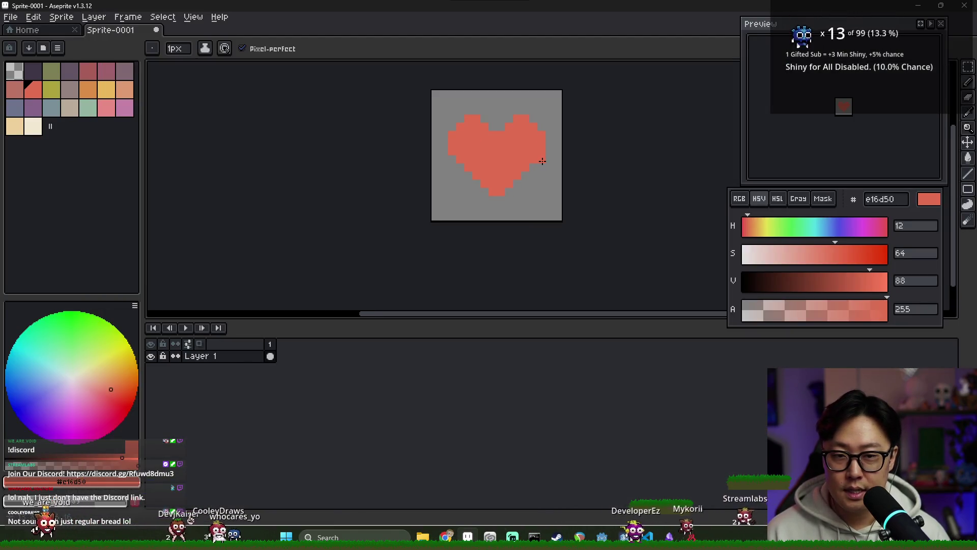
pyautogui.scroll(1, 368, 123)
pyautogui.click(339, 149)
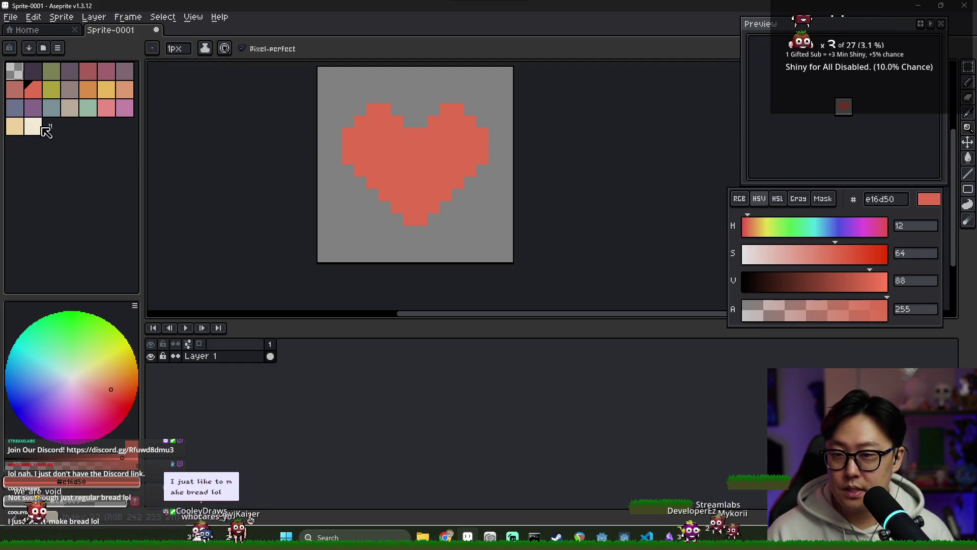
# Outline the heart in dark purple 3f3645 along its top, lower-right and lower-left edges
pyautogui.click(32, 71)
pyautogui.moveTo(347, 124); pyautogui.dragTo(370, 98)
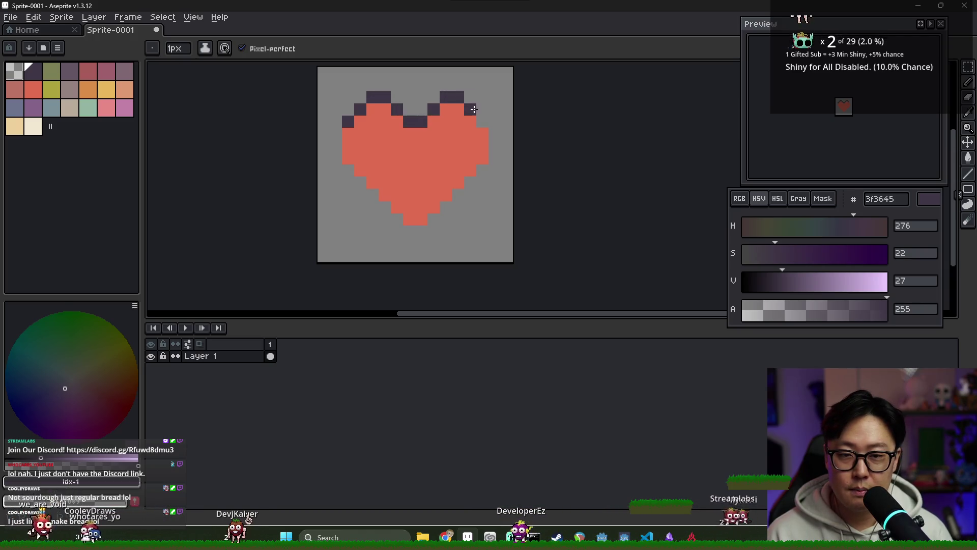
pyautogui.moveTo(487, 167)
pyautogui.mouseDown()
pyautogui.moveTo(420, 227)
pyautogui.moveTo(395, 219)
pyautogui.mouseUp()
pyautogui.click(385, 206)
pyautogui.click(370, 192)
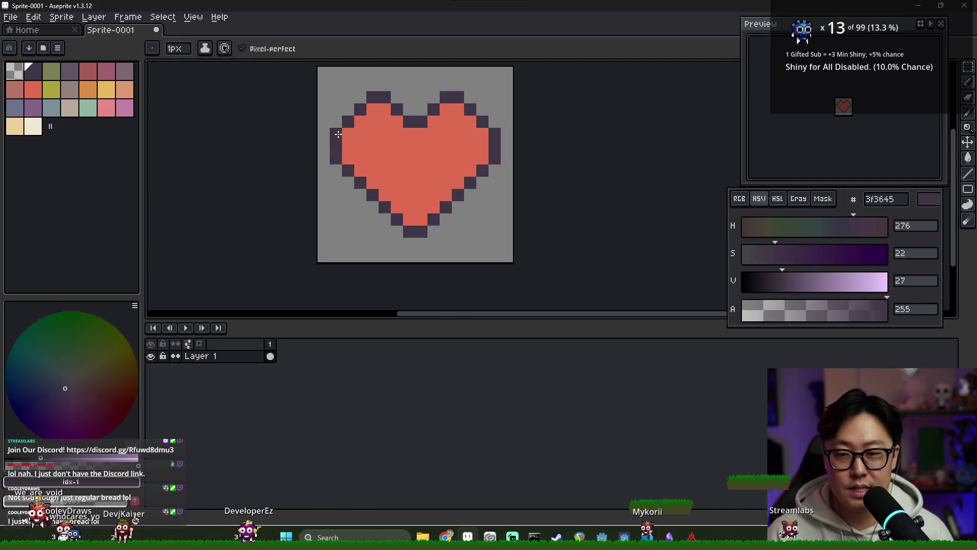
pyautogui.scroll(-2, 438, 155)
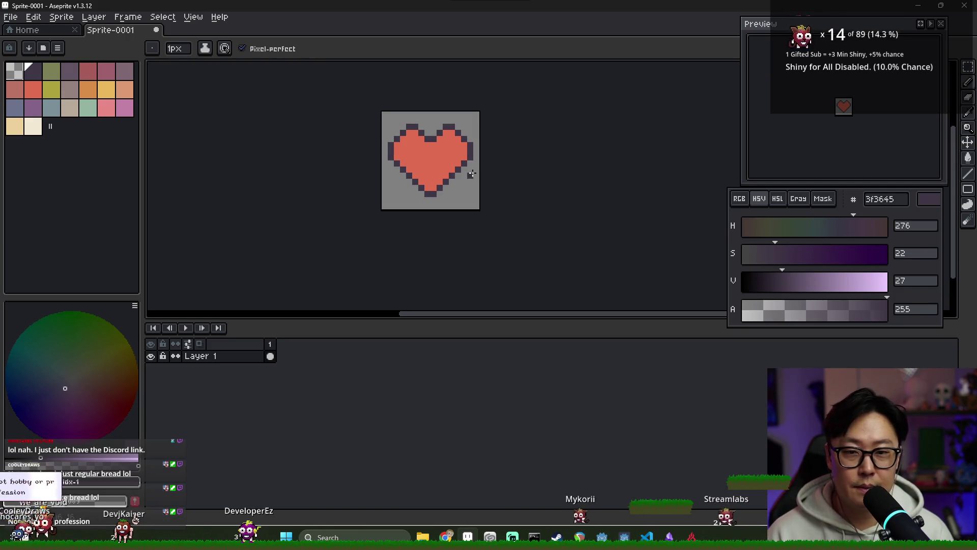
pyautogui.scroll(4, 448, 158)
pyautogui.scroll(-3, 324, 125)
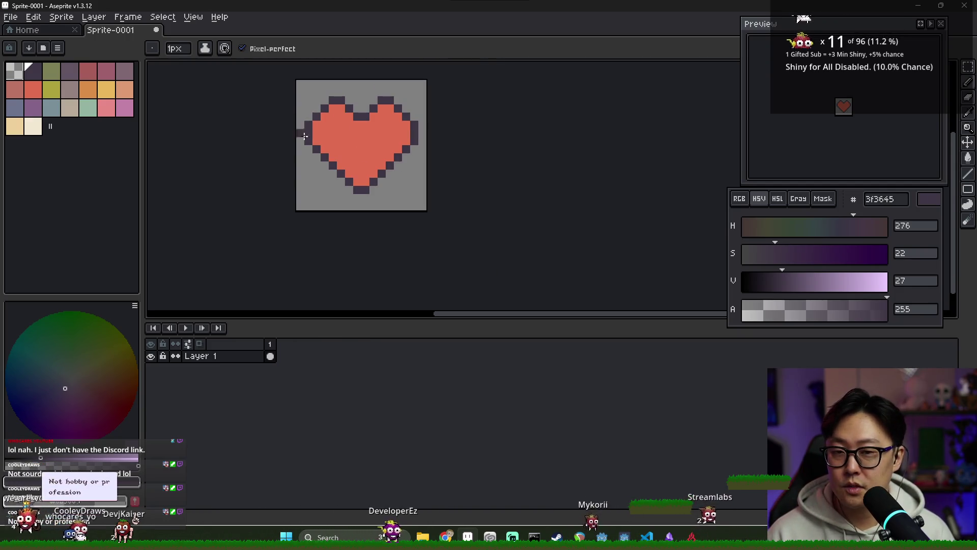
# Add a new empty Layer 2 above the heart's layer
pyautogui.rightClick(221, 362)
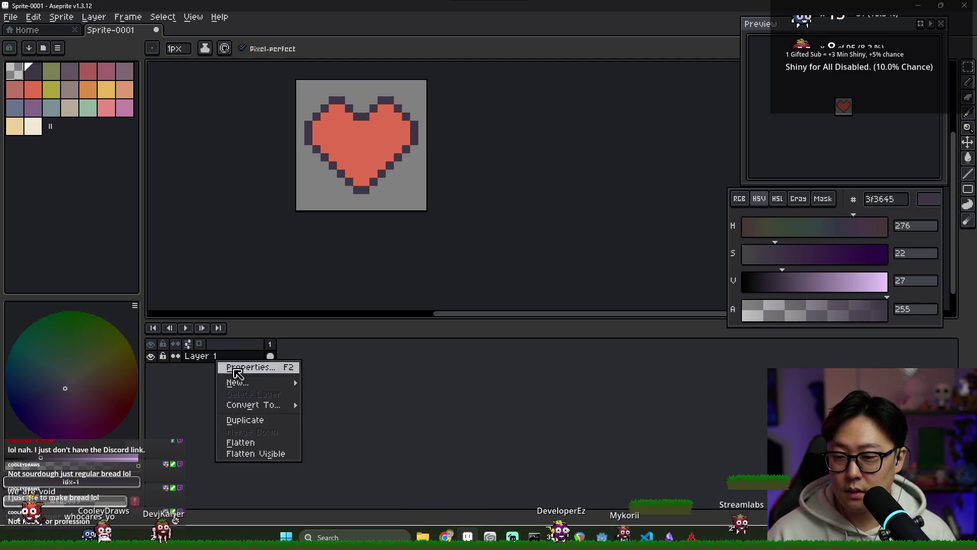
pyautogui.moveTo(249, 381)
pyautogui.click(328, 381)
# Toggle the heart layer's visibility and rename Layer 1 to 'heart'
pyautogui.click(151, 369)
pyautogui.click(150, 368)
pyautogui.doubleClick(202, 368)
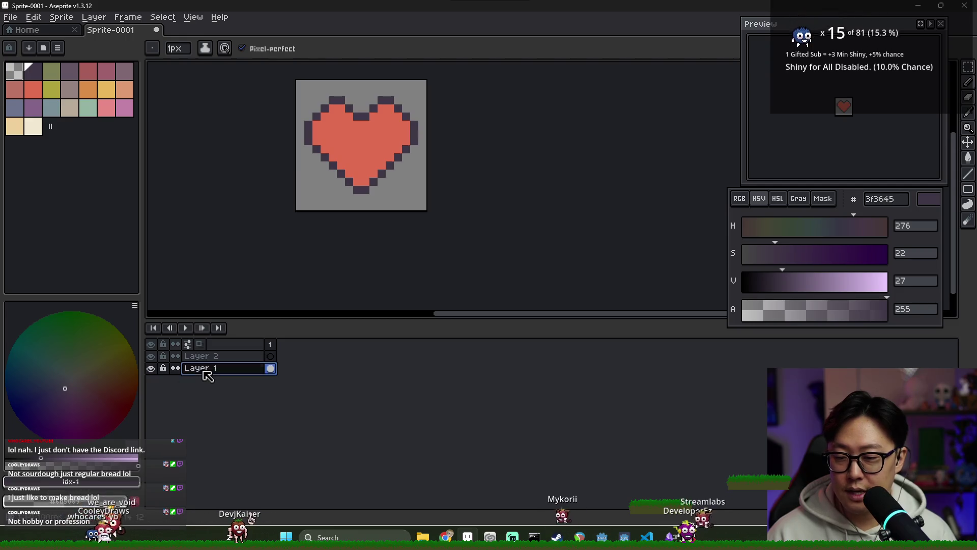
pyautogui.write('heart')
pyautogui.press('Return')
# Make Layer 2 the drawing layer, hide the heart layer, and ready the Pencil with dark purple
pyautogui.click(191, 357)
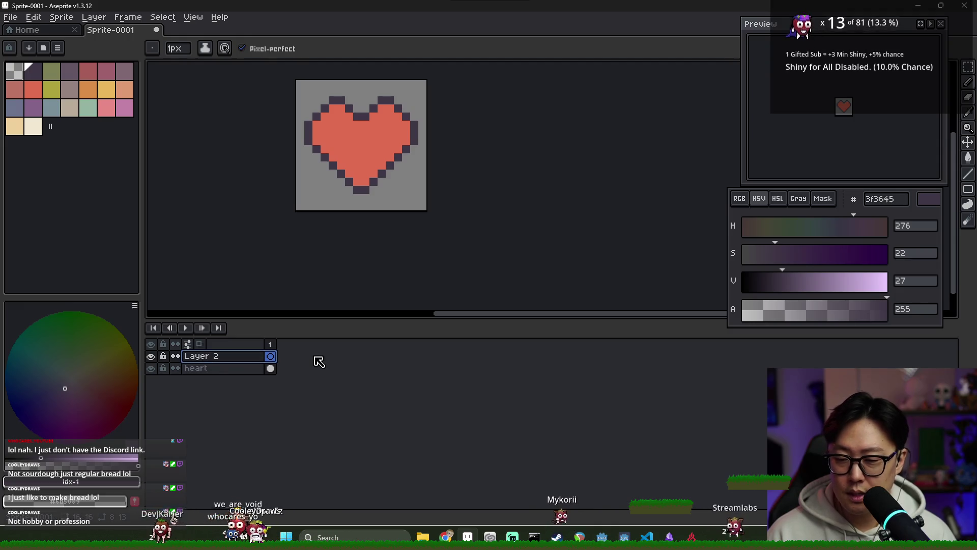
pyautogui.click(151, 368)
pyautogui.hotkey('ctrl', 's')
pyautogui.press('Escape')
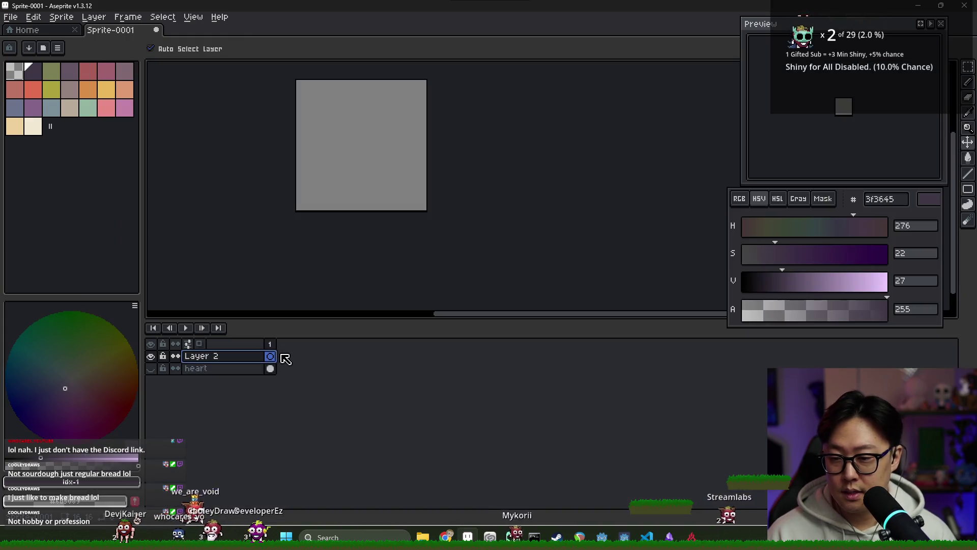
pyautogui.press('b')
pyautogui.click(32, 72)
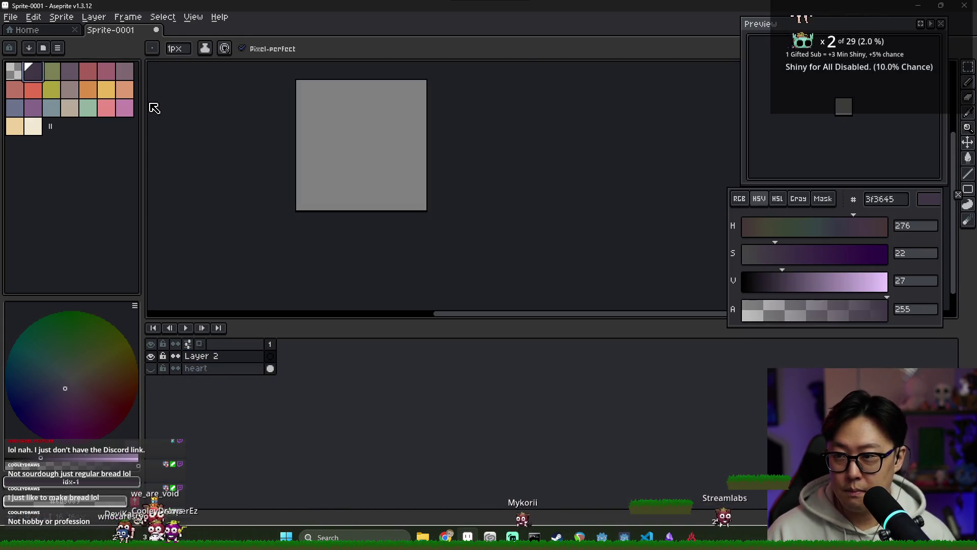
# Pencil a closed cream f2e9d3 outline loop on Layer 2
pyautogui.scroll(3, 342, 126)
pyautogui.scroll(-4, 382, 144)
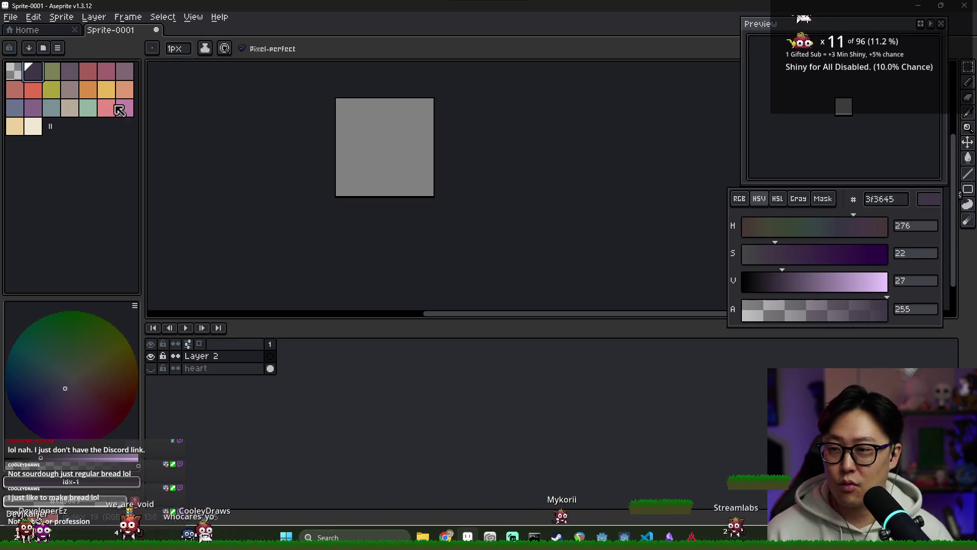
pyautogui.scroll(3, 364, 137)
pyautogui.scroll(-1, 364, 137)
pyautogui.click(32, 126)
pyautogui.moveTo(340, 141)
pyautogui.mouseDown()
pyautogui.moveTo(364, 100)
pyautogui.moveTo(423, 90)
pyautogui.mouseUp()
pyautogui.scroll(-3, 410, 90)
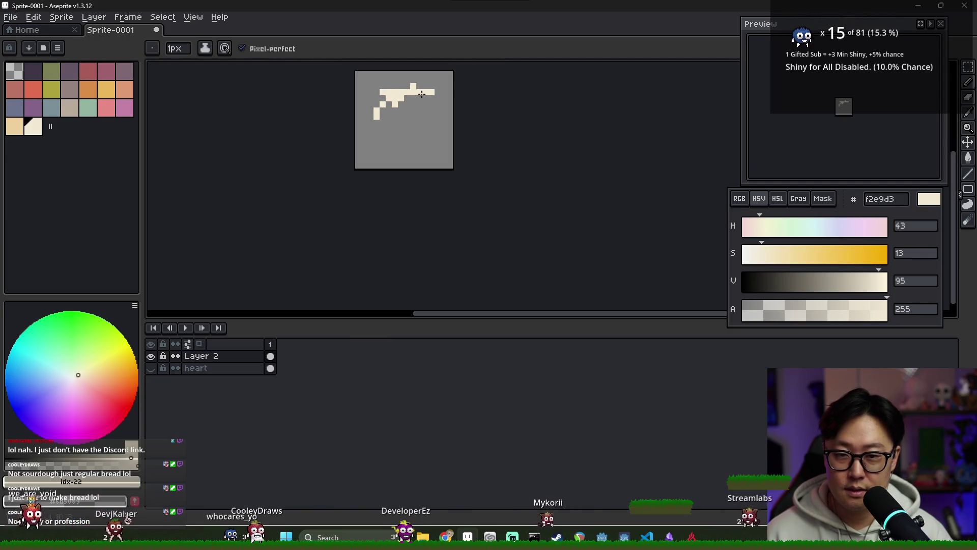
pyautogui.moveTo(431, 152)
pyautogui.mouseDown()
pyautogui.moveTo(412, 163)
pyautogui.moveTo(372, 132)
pyautogui.moveTo(376, 153)
pyautogui.mouseUp()
# Flood-fill the outline's interior with cream using the Paint Bucket
pyautogui.press('g')
pyautogui.scroll(3, 376, 152)
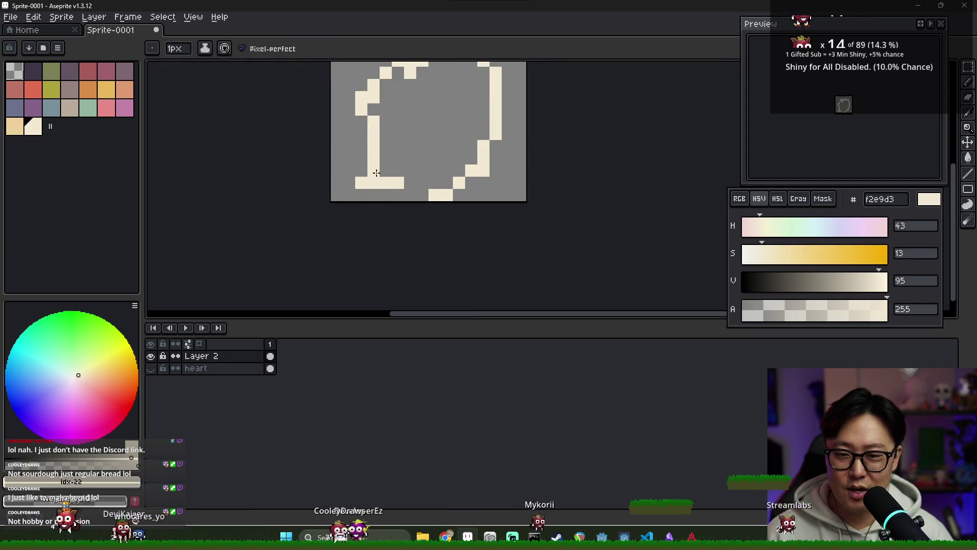
pyautogui.click(425, 147)
pyautogui.scroll(-3, 425, 147)
pyautogui.scroll(2, 420, 142)
pyautogui.scroll(-1, 425, 127)
pyautogui.scroll(3, 402, 117)
# Widen the cream shape along its left edge and fill the notch on its right edge
pyautogui.press('i')
pyautogui.press('b')
pyautogui.scroll(1, 408, 114)
pyautogui.scroll(-2, 408, 114)
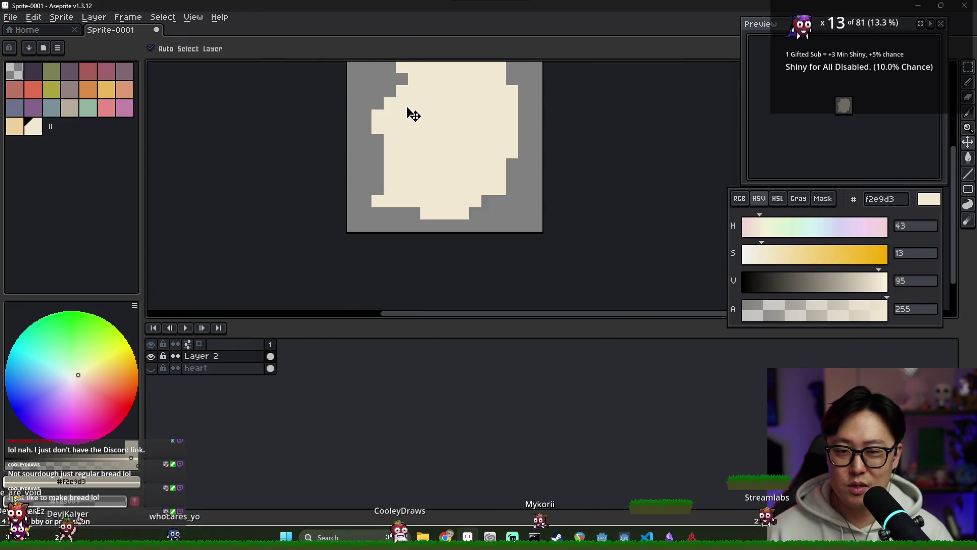
pyautogui.moveTo(377, 105)
pyautogui.mouseDown()
pyautogui.moveTo(364, 132)
pyautogui.moveTo(365, 201)
pyautogui.moveTo(377, 211)
pyautogui.moveTo(475, 209)
pyautogui.mouseUp()
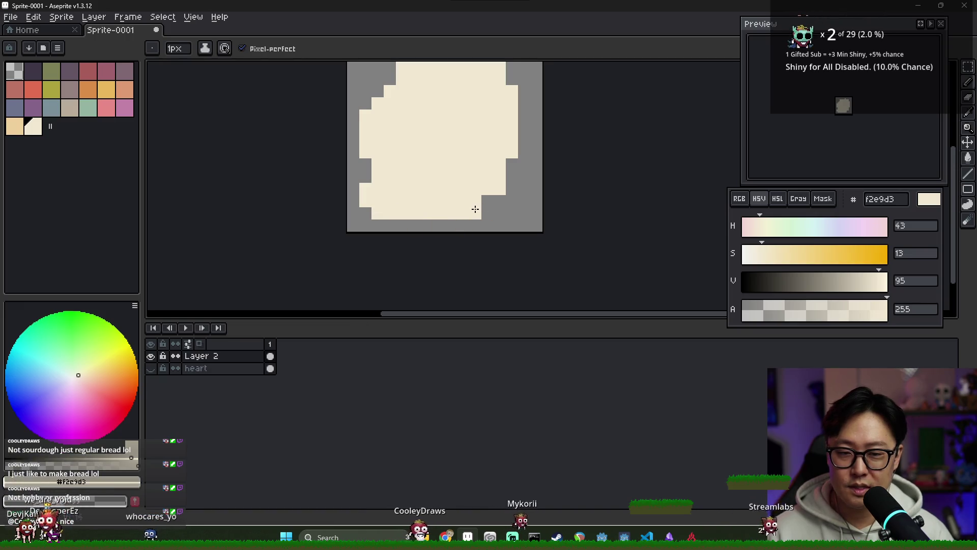
pyautogui.click(512, 165)
pyautogui.scroll(-3, 509, 168)
pyautogui.click(33, 72)
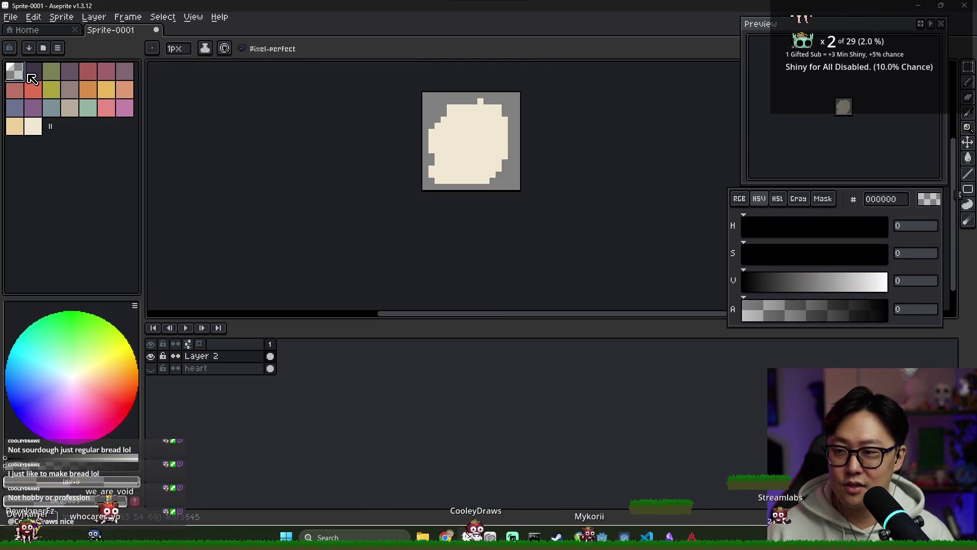
# Draw dark purple lines across the blob's top and right side and down its inner left edge
pyautogui.scroll(3, 482, 125)
pyautogui.scroll(1, 483, 125)
pyautogui.moveTo(387, 109)
pyautogui.mouseDown()
pyautogui.moveTo(465, 109)
pyautogui.moveTo(515, 124)
pyautogui.moveTo(516, 209)
pyautogui.mouseUp()
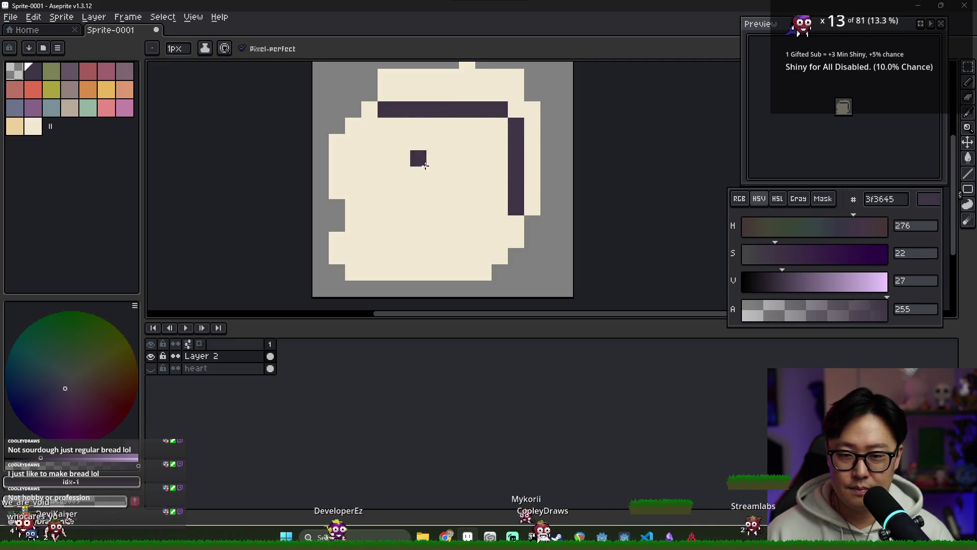
pyautogui.click(418, 125)
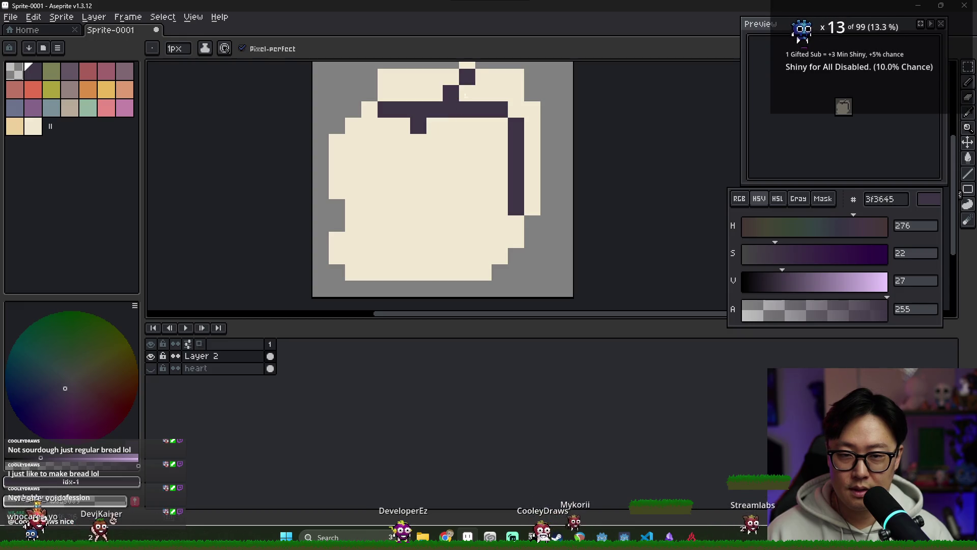
pyautogui.moveTo(399, 203); pyautogui.dragTo(402, 215)
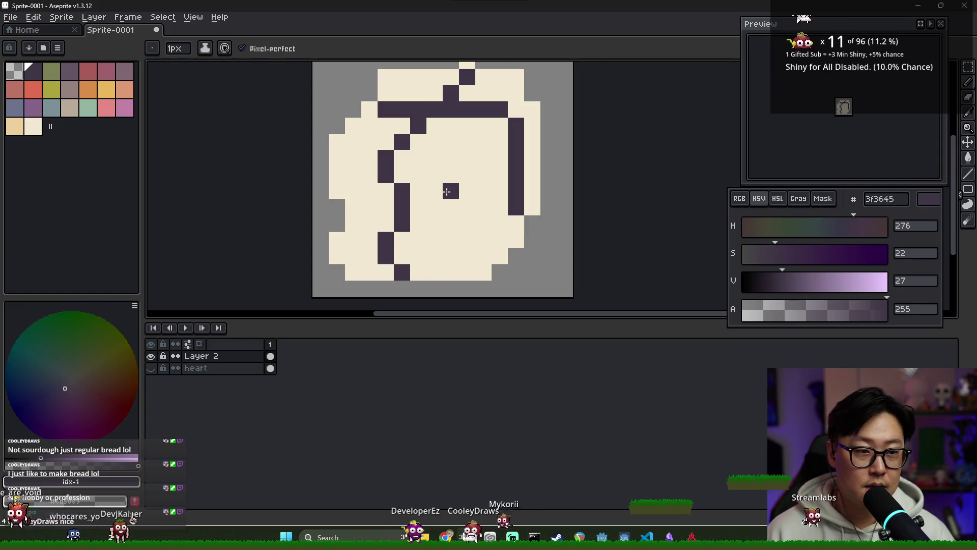
pyautogui.scroll(-1, 628, 181)
pyautogui.scroll(3, 461, 168)
pyautogui.scroll(-2, 356, 122)
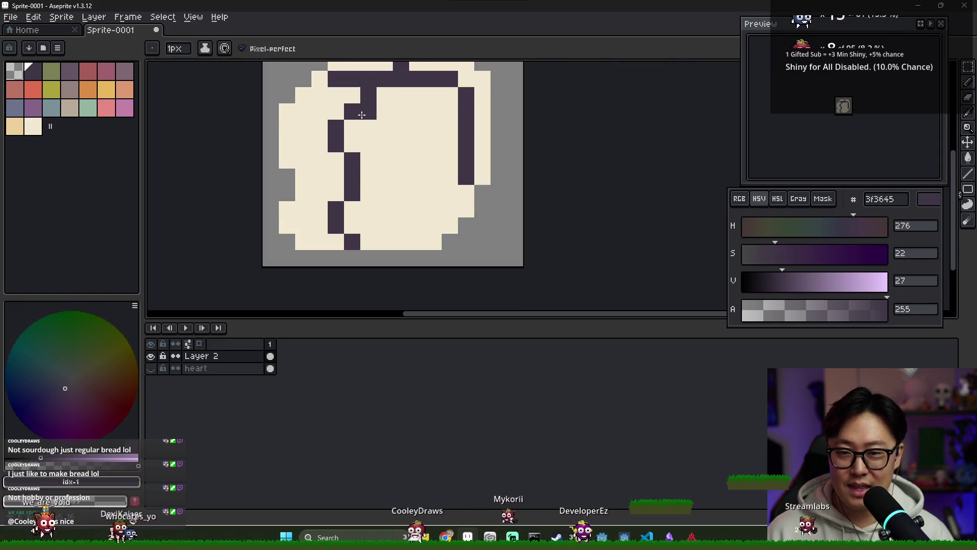
# Clean up the top crust line, erasing stray dark pixels and adding a missing one
pyautogui.rightClick(304, 111)
pyautogui.click(382, 99)
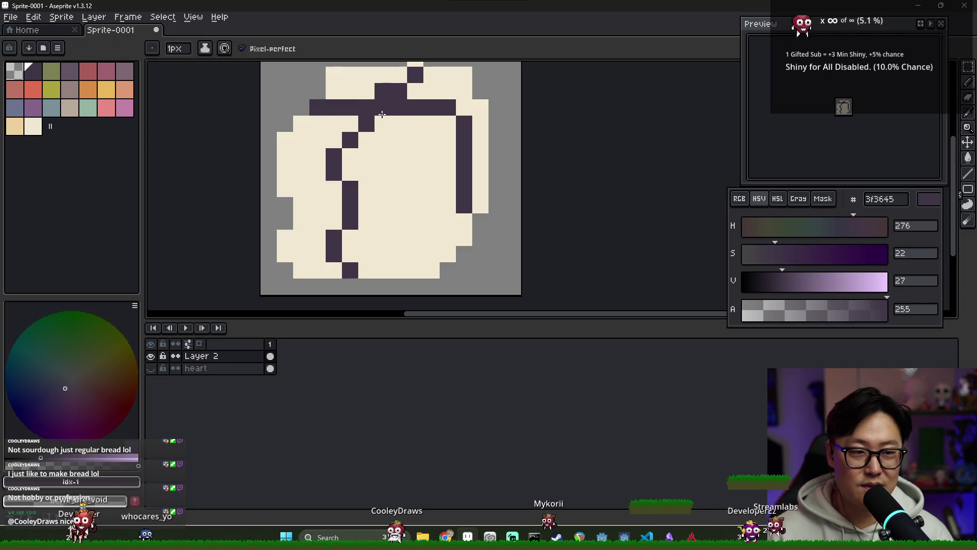
pyautogui.rightClick(421, 137)
pyautogui.scroll(-1, 402, 123)
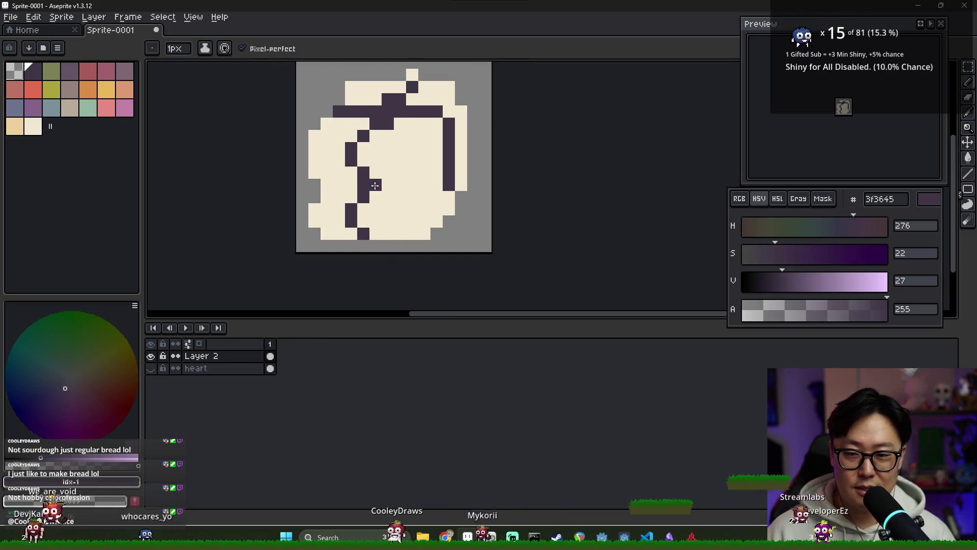
pyautogui.click(15, 126)
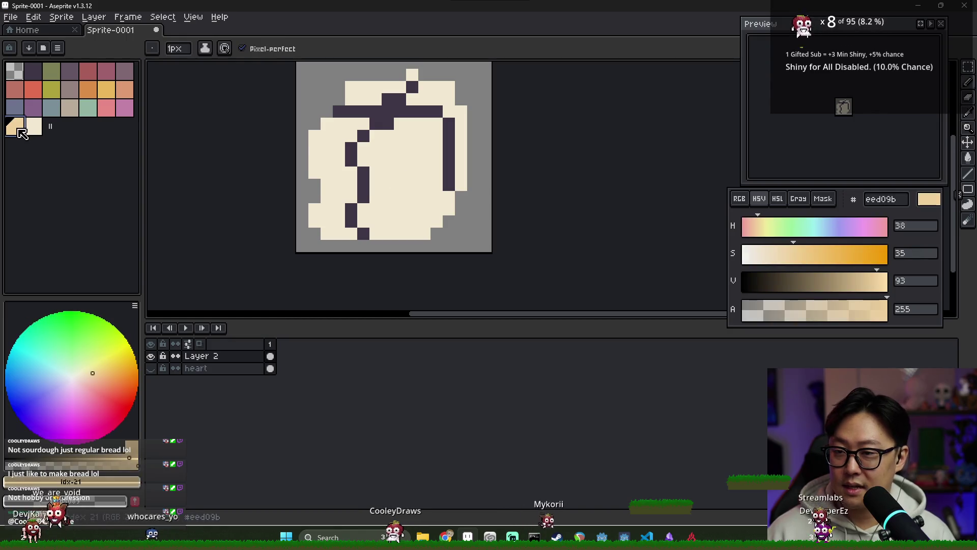
# Paint a tan shading line across the bread's middle and add tan pixels beside the dark line
pyautogui.moveTo(377, 190)
pyautogui.mouseDown()
pyautogui.moveTo(418, 184)
pyautogui.moveTo(433, 160)
pyautogui.mouseUp()
pyautogui.click(461, 148)
pyautogui.click(352, 196)
pyautogui.moveTo(352, 193)
pyautogui.mouseDown()
pyautogui.moveTo(315, 173)
pyautogui.moveTo(343, 185)
pyautogui.mouseUp()
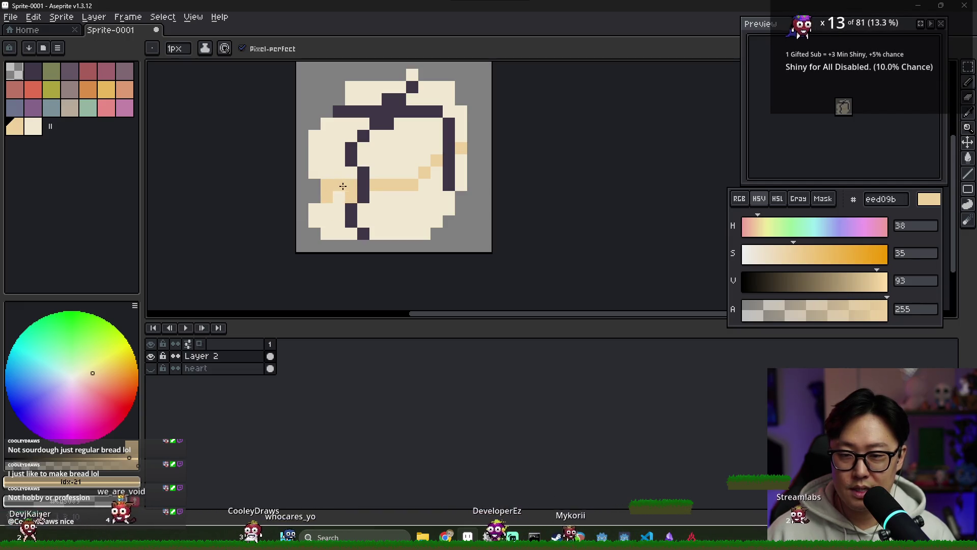
pyautogui.click(361, 199)
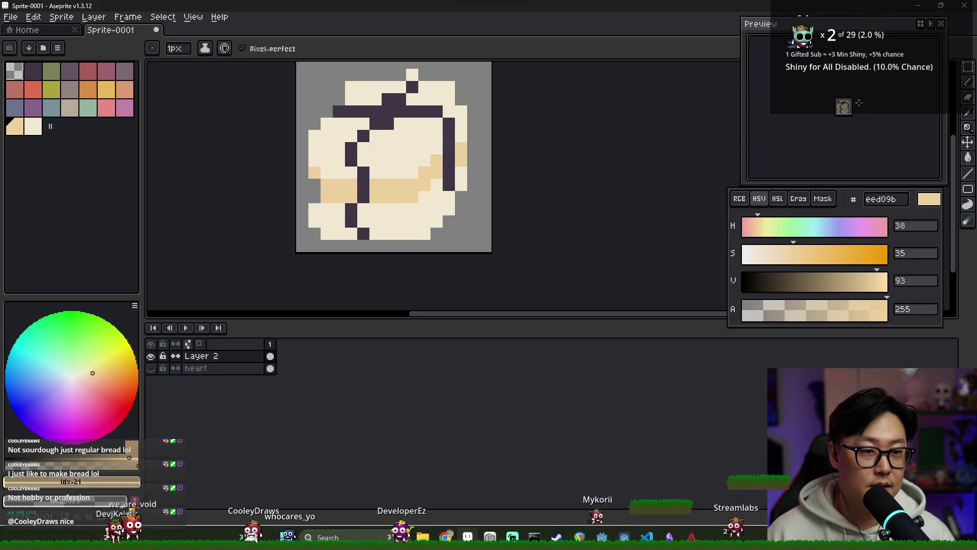
# Try a cream outline pixel and an erased top-left pixel, undoing both edits
pyautogui.keyDown('alt'); pyautogui.click(458, 133); pyautogui.keyUp('alt')
pyautogui.click(448, 136)
pyautogui.hotkey('ctrl', 'z')
pyautogui.press('e')
pyautogui.click(351, 87)
pyautogui.hotkey('ctrl', 'z')
pyautogui.hotkey('ctrl', 'z')
pyautogui.hotkey('ctrl', 'z')
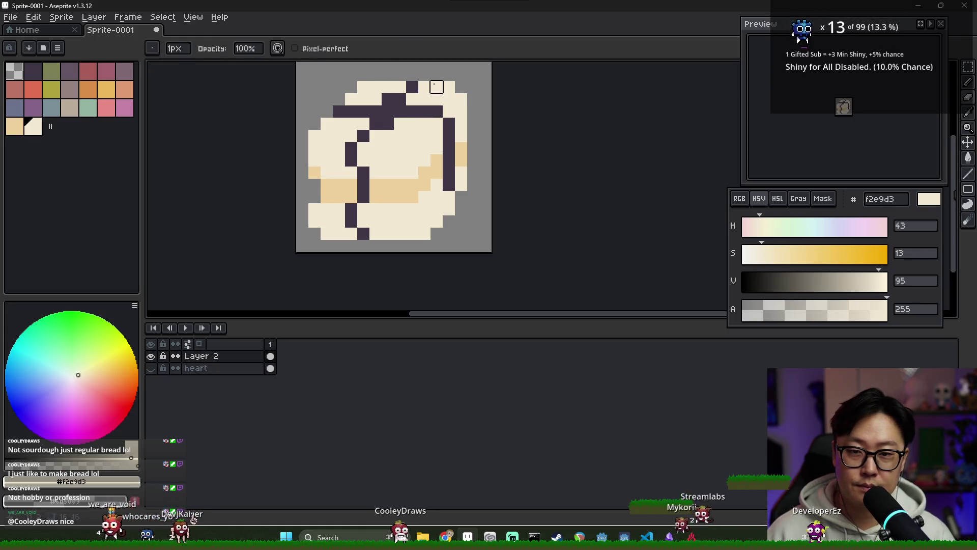
pyautogui.press('b')
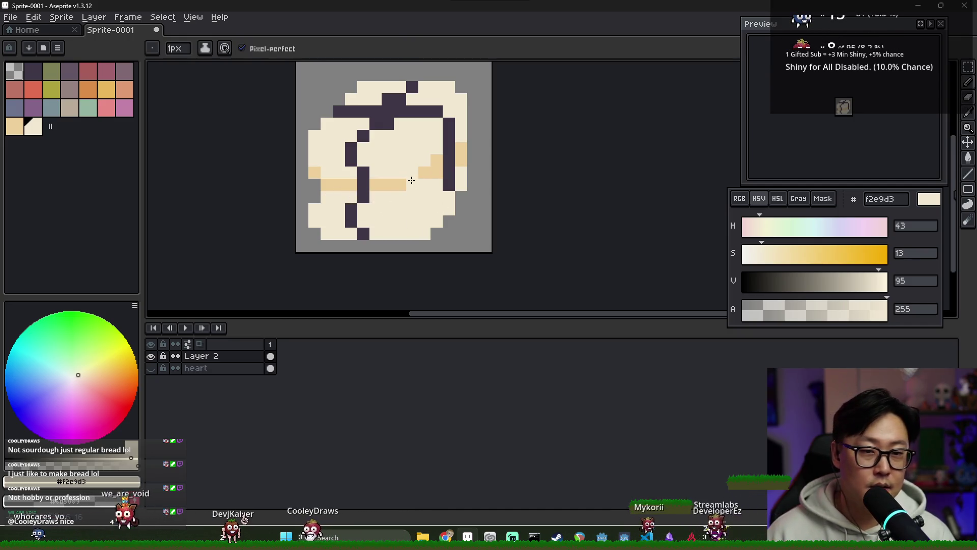
# Paint a tan column down the bread's right side, undoing a stray top-right pixel
pyautogui.keyDown('alt'); pyautogui.click(411, 180); pyautogui.keyUp('alt')
pyautogui.moveTo(424, 159)
pyautogui.mouseDown()
pyautogui.moveTo(424, 234)
pyautogui.moveTo(436, 186)
pyautogui.mouseUp()
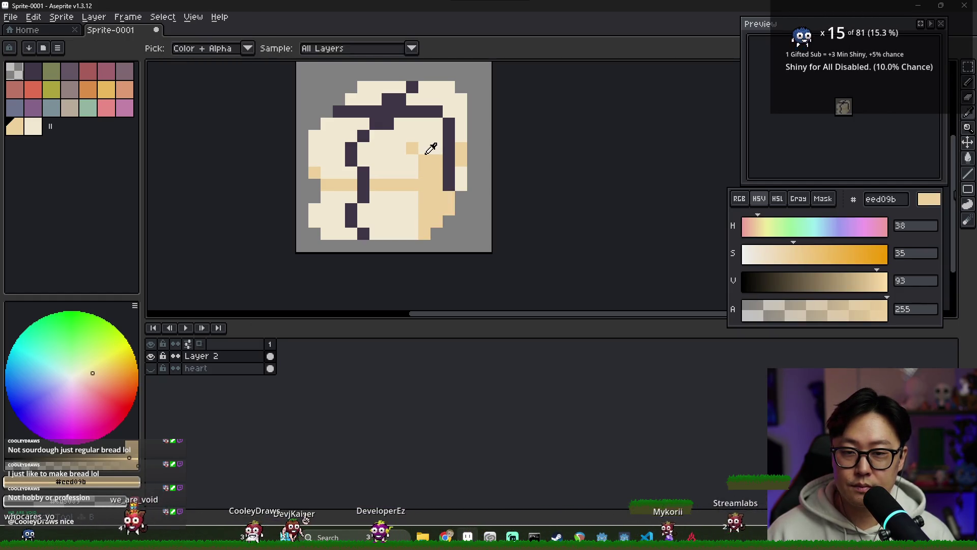
pyautogui.keyDown('alt'); pyautogui.click(406, 153); pyautogui.keyUp('alt')
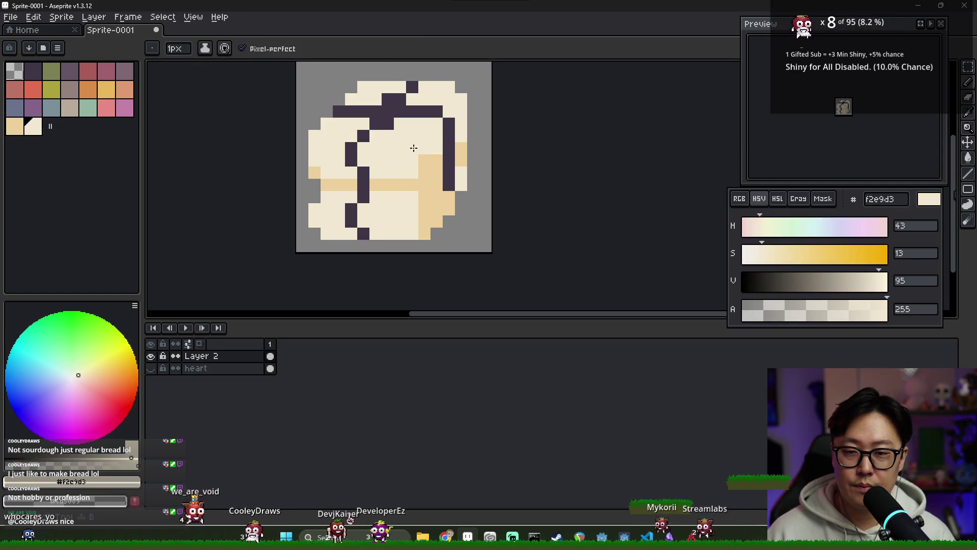
pyautogui.keyDown('alt'); pyautogui.click(429, 158); pyautogui.keyUp('alt')
pyautogui.click(424, 148)
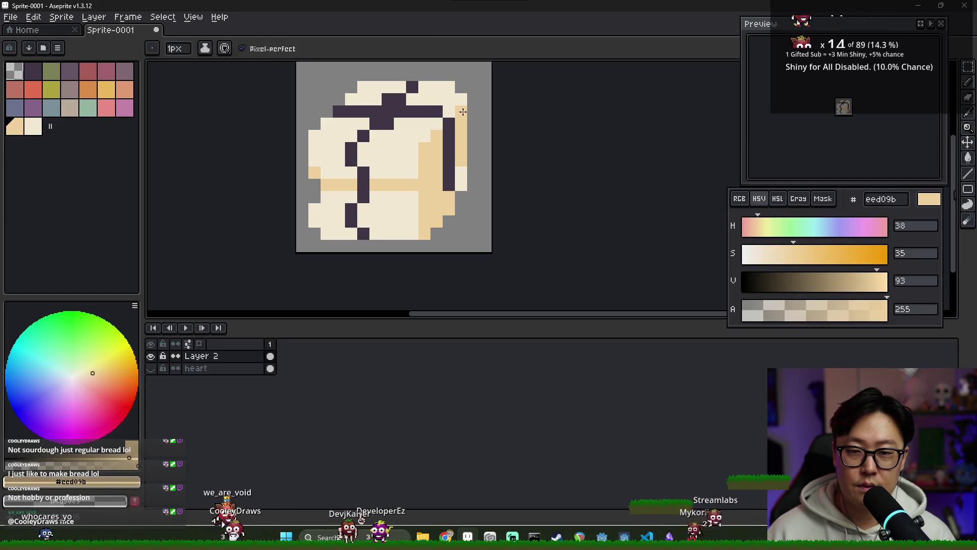
pyautogui.hotkey('ctrl', 'z')
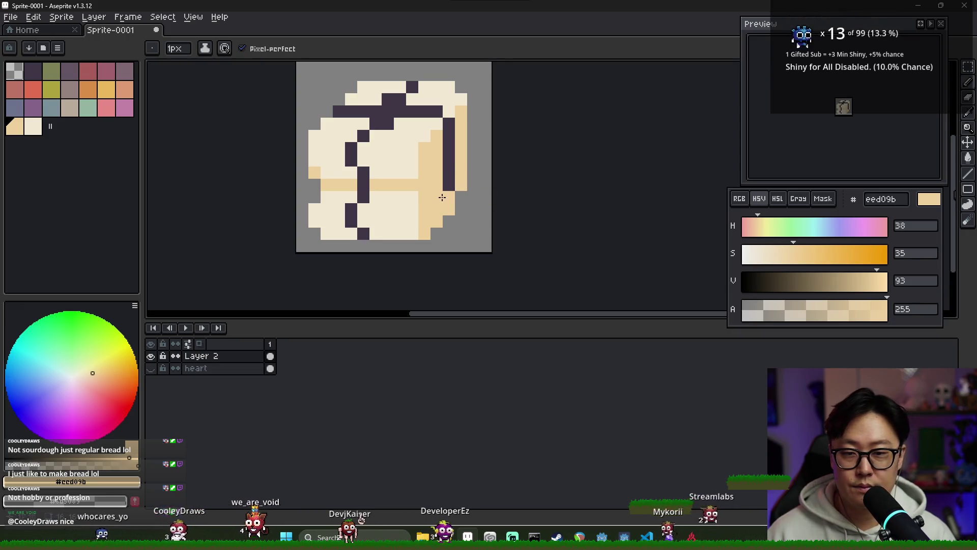
# Extend the dark right-side outline downward, erasing an extra pixel and repainting one tan
pyautogui.keyDown('alt'); pyautogui.click(449, 184); pyautogui.keyUp('alt')
pyautogui.moveTo(461, 197); pyautogui.dragTo(451, 197)
pyautogui.press('e')
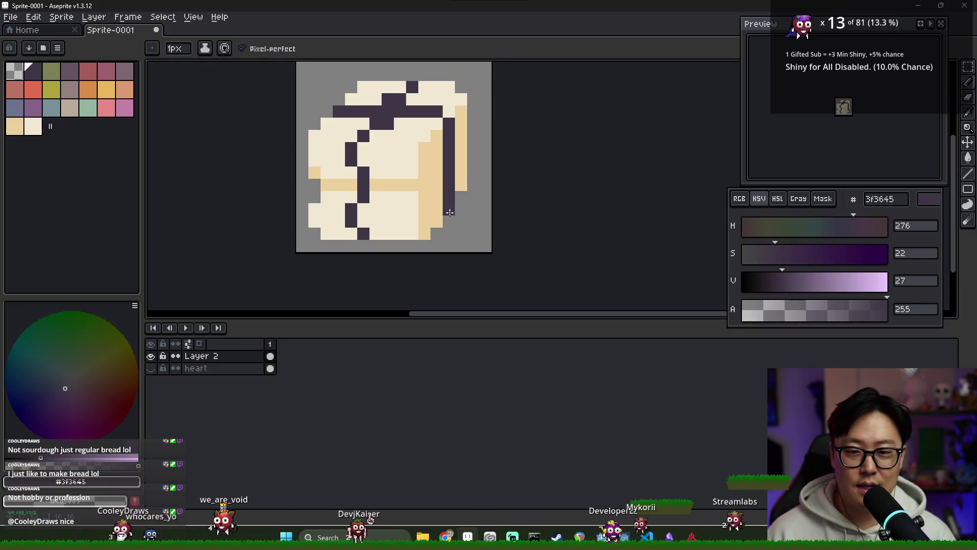
pyautogui.click(461, 197)
pyautogui.keyDown('alt'); pyautogui.click(440, 203); pyautogui.keyUp('alt')
pyautogui.press('b')
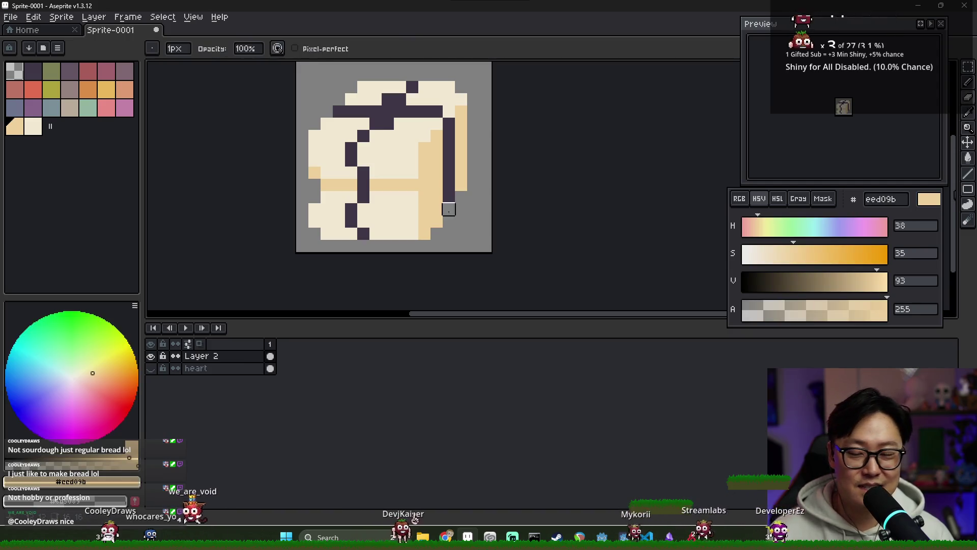
pyautogui.click(446, 197)
pyautogui.keyDown('alt'); pyautogui.click(448, 185); pyautogui.keyUp('alt')
pyautogui.moveTo(449, 197); pyautogui.dragTo(448, 209)
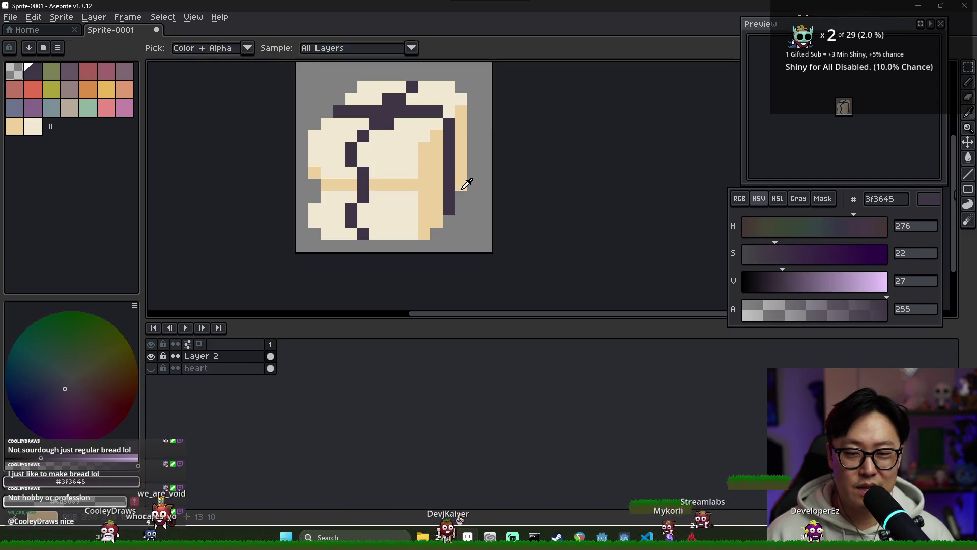
# Add tan pixels right of the outline, removing a stray pixel and an unwanted bump
pyautogui.keyDown('alt'); pyautogui.click(462, 185); pyautogui.keyUp('alt')
pyautogui.click(458, 198)
pyautogui.press('e')
pyautogui.click(460, 197)
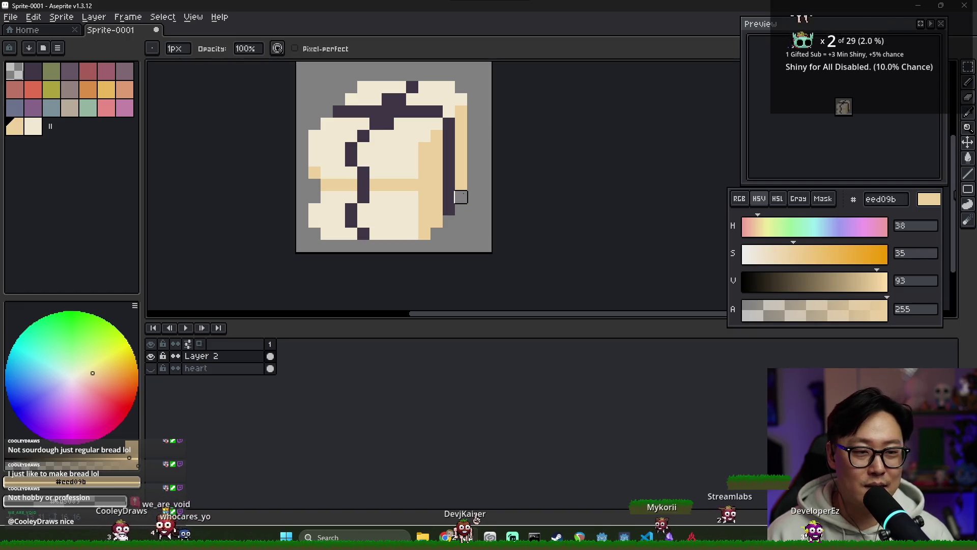
pyautogui.press('b')
pyautogui.keyDown('alt'); pyautogui.click(463, 163); pyautogui.keyUp('alt')
pyautogui.moveTo(461, 185)
pyautogui.mouseDown()
pyautogui.moveTo(467, 160)
pyautogui.moveTo(474, 171)
pyautogui.mouseUp()
pyautogui.press('e')
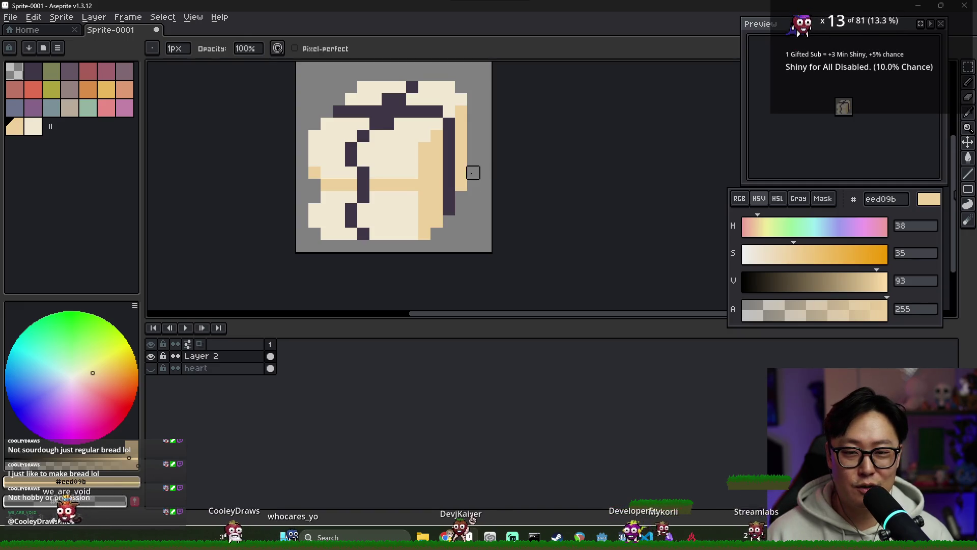
pyautogui.press('b')
# Paint a tan strip outside the right edge, then darker tan pixels in the middle band
pyautogui.moveTo(472, 123)
pyautogui.mouseDown()
pyautogui.moveTo(473, 175)
pyautogui.moveTo(469, 111)
pyautogui.mouseUp()
pyautogui.press('e')
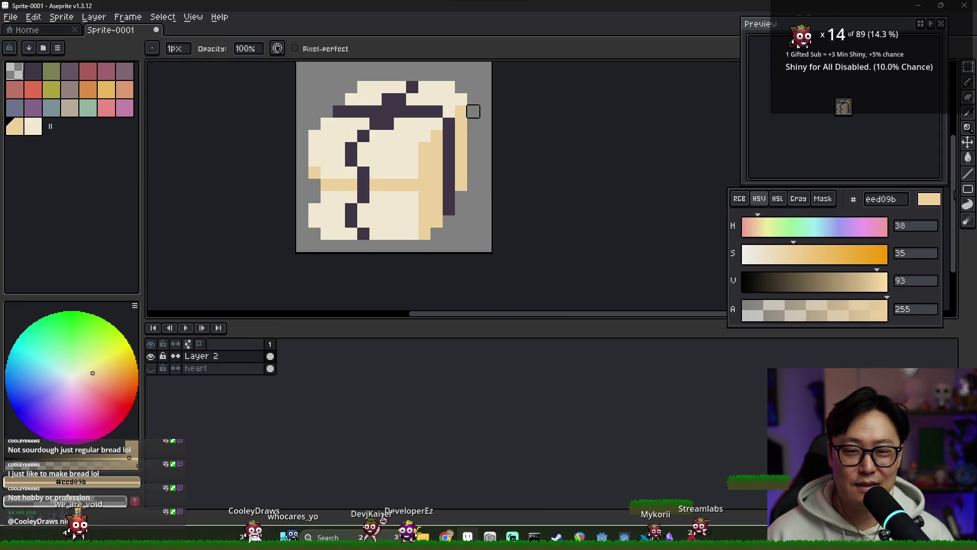
pyautogui.press('b')
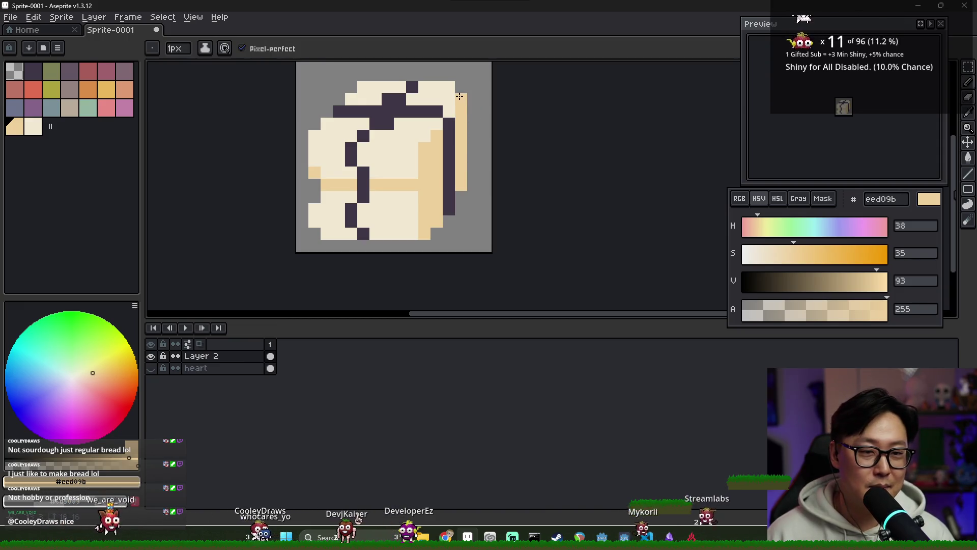
pyautogui.keyDown('alt'); pyautogui.click(414, 148); pyautogui.keyUp('alt')
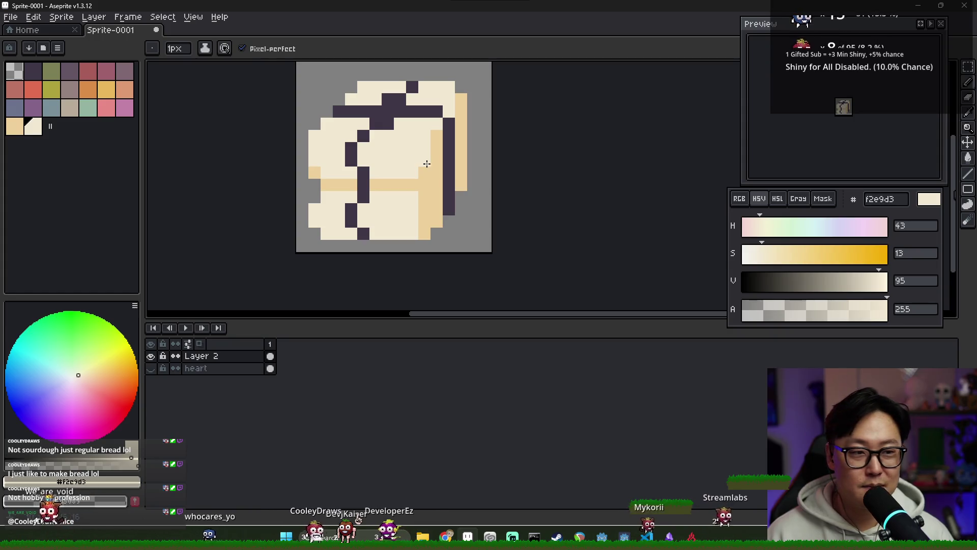
pyautogui.keyDown('alt'); pyautogui.click(426, 167); pyautogui.keyUp('alt')
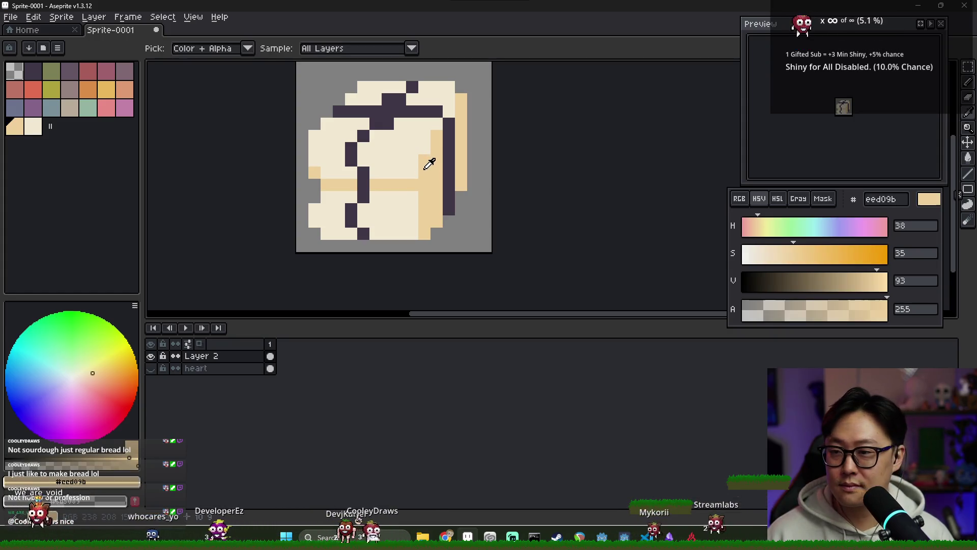
pyautogui.click(107, 90)
pyautogui.click(421, 180)
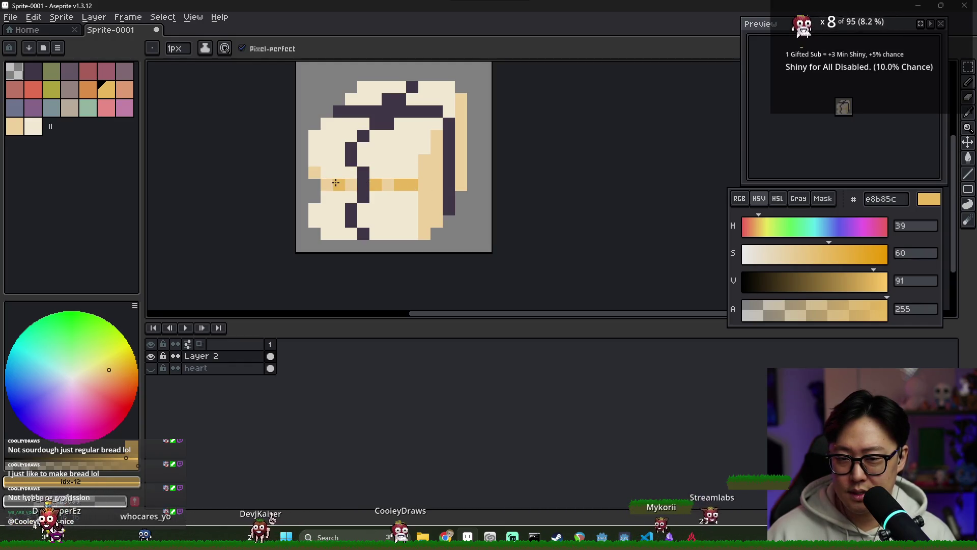
# Paint a light tan row on the left and darker tan columns down the right side
pyautogui.keyDown('alt'); pyautogui.click(387, 183); pyautogui.keyUp('alt')
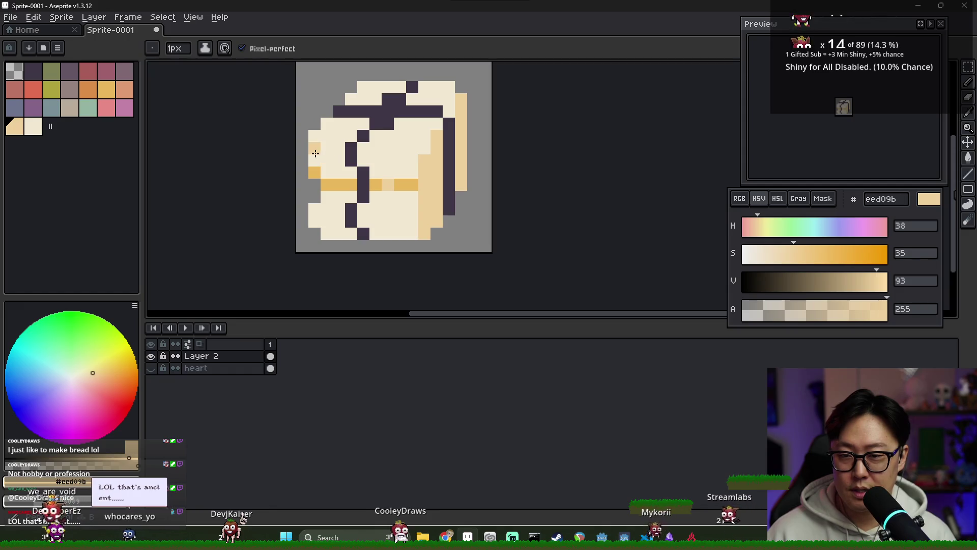
pyautogui.moveTo(315, 155); pyautogui.dragTo(348, 159)
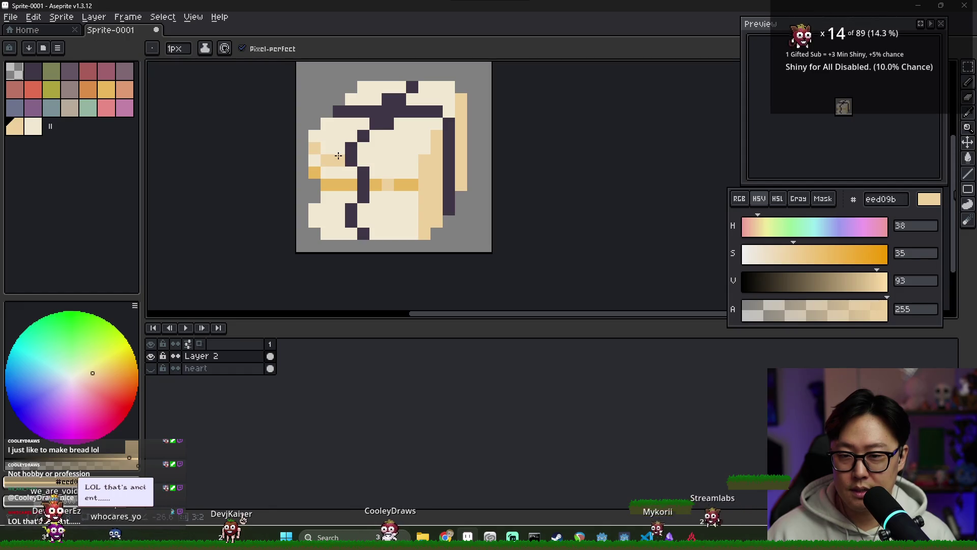
pyautogui.keyDown('alt'); pyautogui.click(407, 185); pyautogui.keyUp('alt')
pyautogui.moveTo(425, 181); pyautogui.dragTo(423, 230)
pyautogui.moveTo(437, 133); pyautogui.dragTo(436, 229)
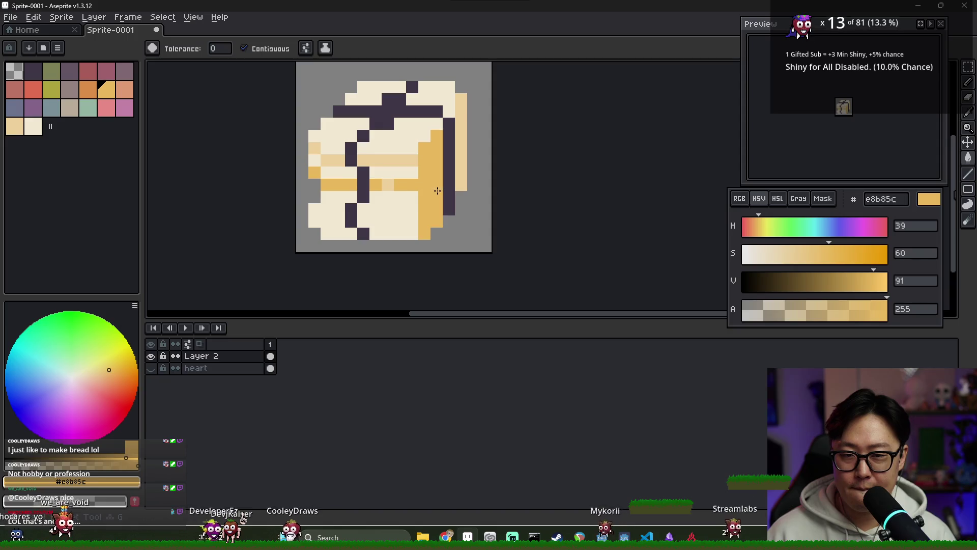
pyautogui.moveTo(461, 97); pyautogui.dragTo(461, 188)
# Fill the lower cream area with tan eed09b, then touch up pixels
pyautogui.keyDown('alt'); pyautogui.click(405, 155); pyautogui.keyUp('alt')
pyautogui.press('g')
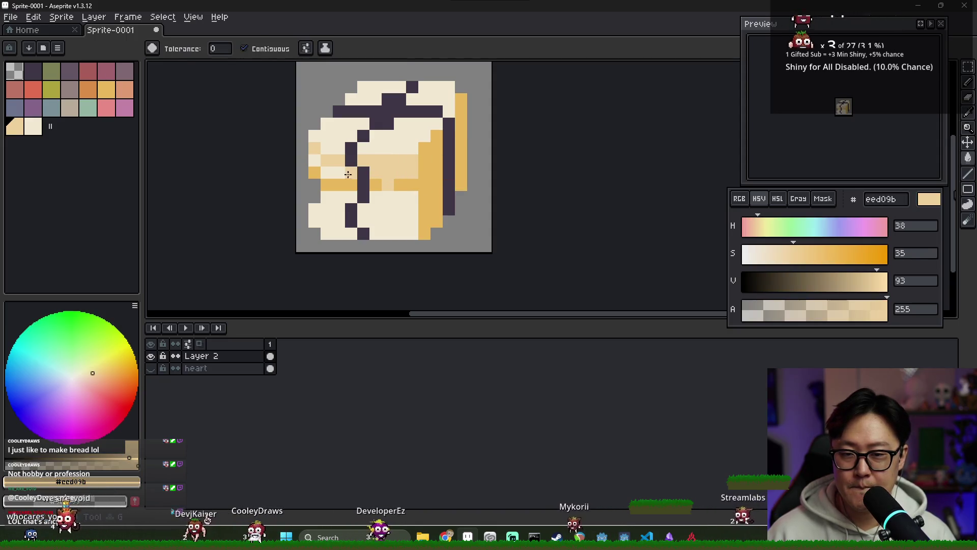
pyautogui.click(398, 215)
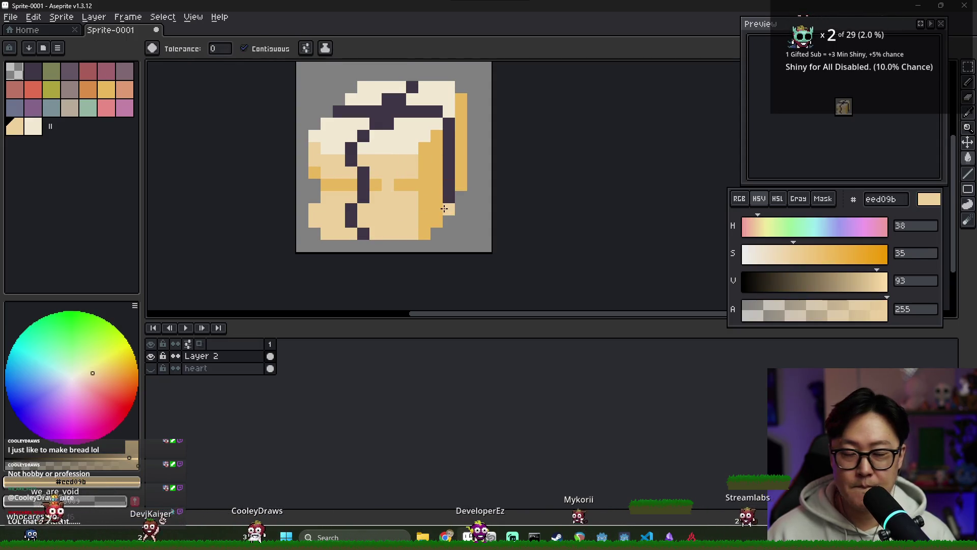
pyautogui.press('b')
pyautogui.click(421, 162)
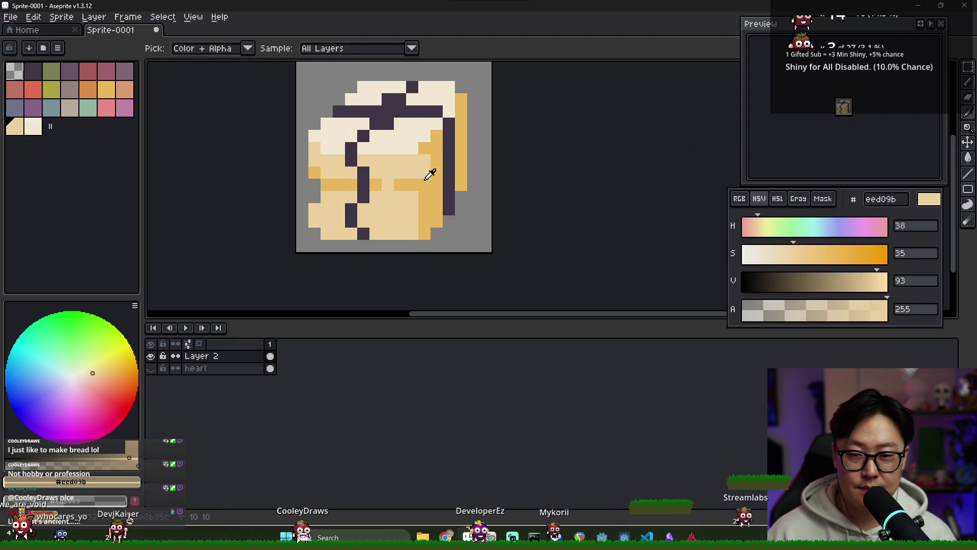
pyautogui.moveTo(424, 206); pyautogui.dragTo(427, 233)
pyautogui.hotkey('ctrl', 'z')
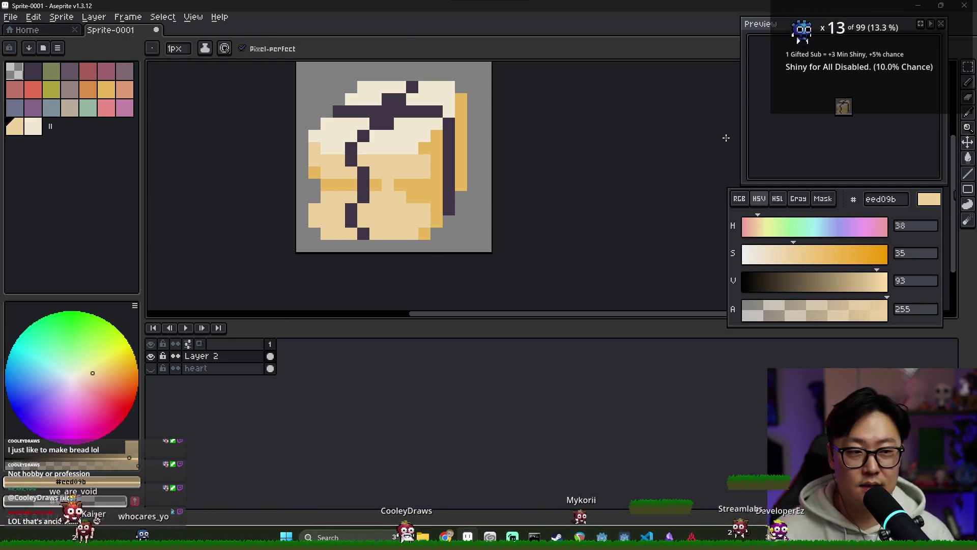
pyautogui.keyDown('alt'); pyautogui.click(364, 175); pyautogui.keyUp('alt')
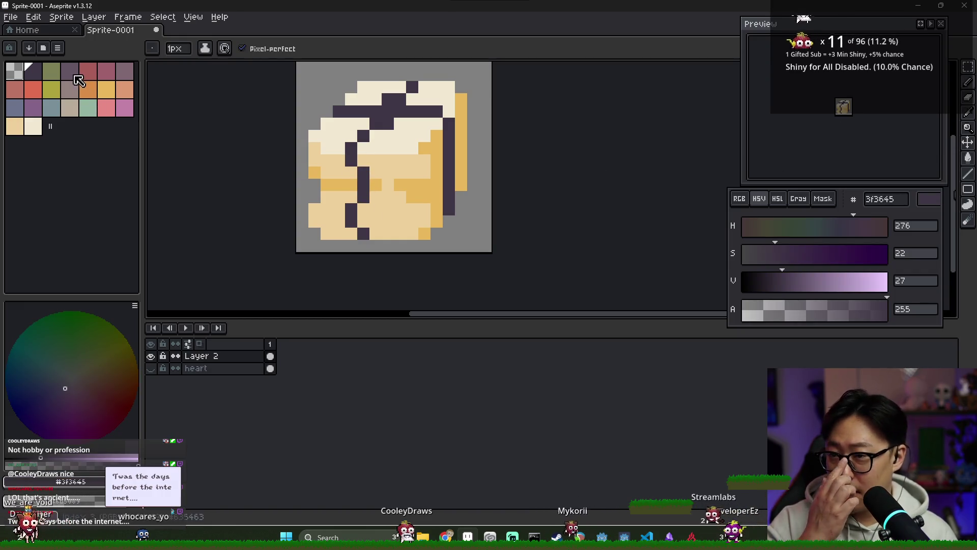
# Recolour the top outline lighter purple and paint the stray dark pixel tan
pyautogui.click(75, 76)
pyautogui.press('g')
pyautogui.click(381, 116)
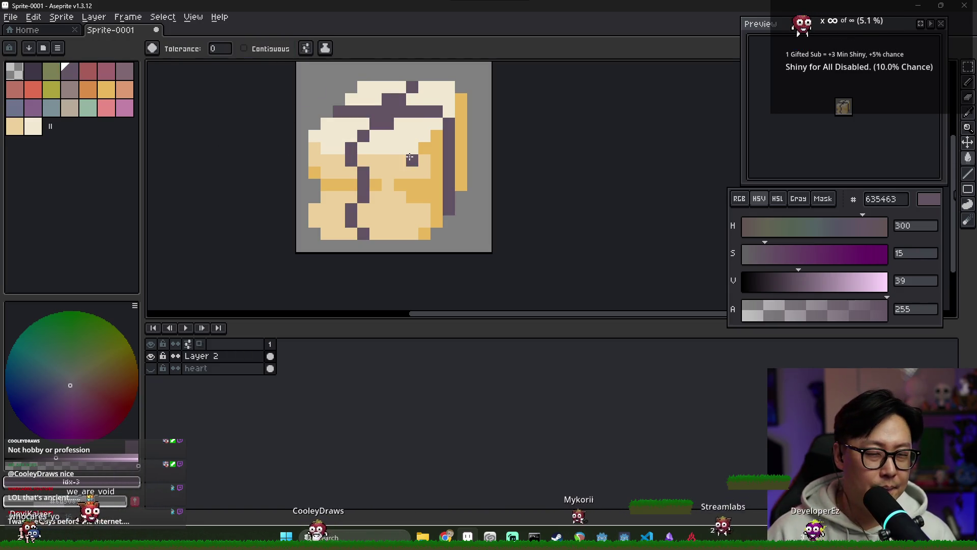
pyautogui.press('b')
pyautogui.keyDown('alt'); pyautogui.click(394, 125); pyautogui.keyUp('alt')
pyautogui.click(412, 158)
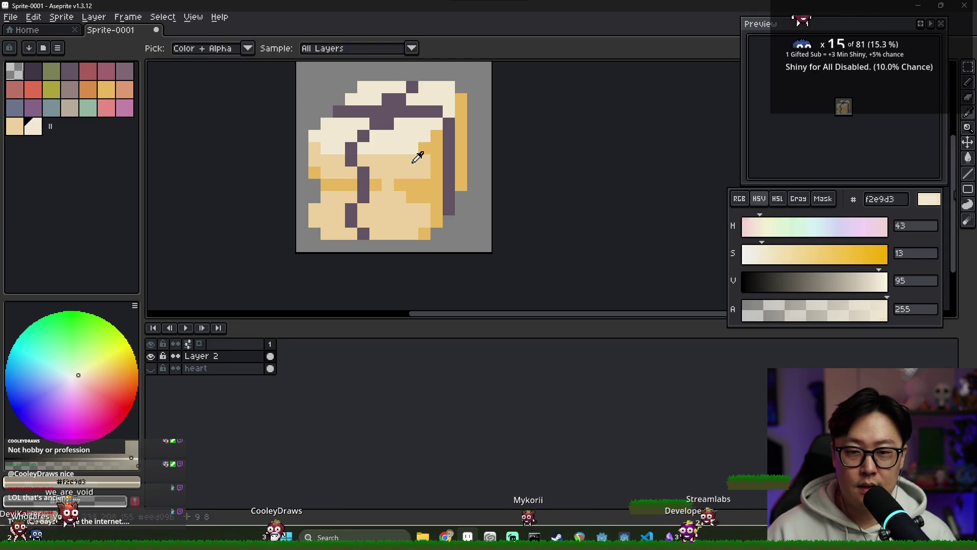
# Redraw the right outline column in darkest purple 3f3645, adding an edge pixel
pyautogui.keyDown('alt'); pyautogui.click(433, 136); pyautogui.keyUp('alt')
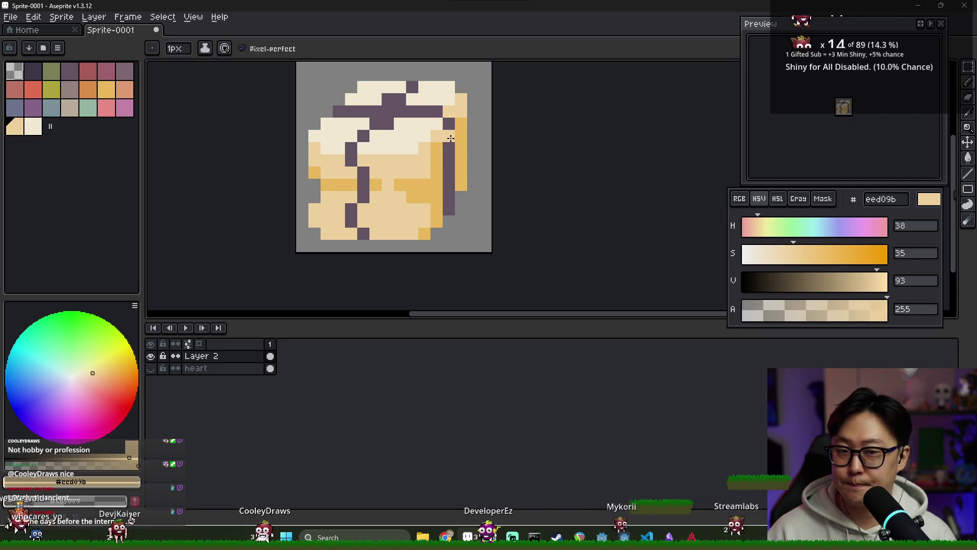
pyautogui.keyDown('alt'); pyautogui.click(448, 138); pyautogui.keyUp('alt')
pyautogui.click(33, 72)
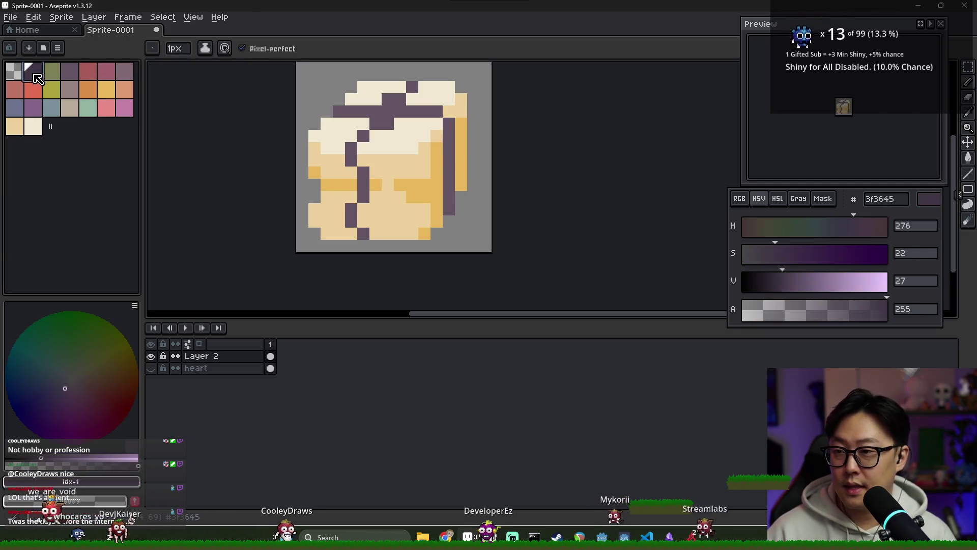
pyautogui.moveTo(449, 148); pyautogui.dragTo(457, 195)
pyautogui.click(461, 184)
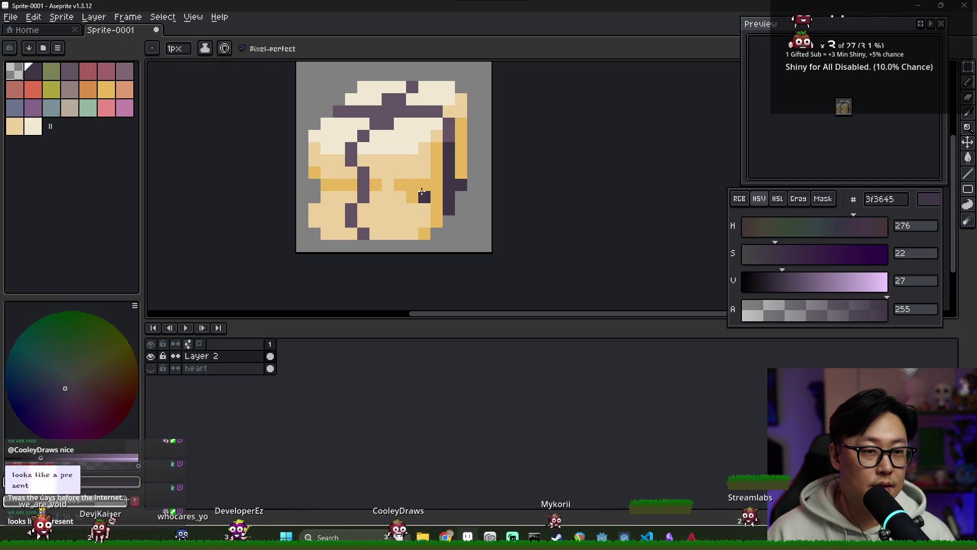
# Extend the cream f2e9d3 highlight on the lid's upper right
pyautogui.keyDown('alt'); pyautogui.click(401, 162); pyautogui.keyUp('alt')
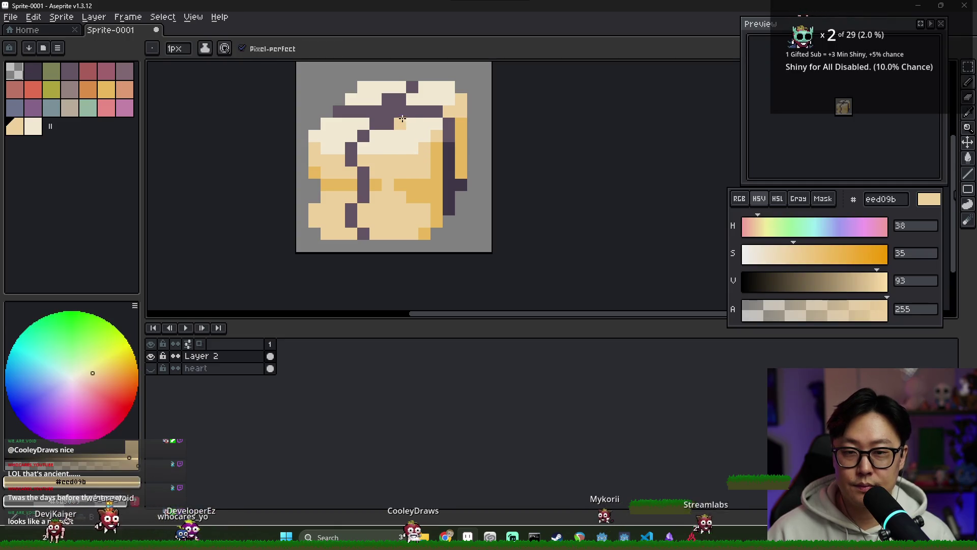
pyautogui.keyDown('alt'); pyautogui.click(402, 156); pyautogui.keyUp('alt')
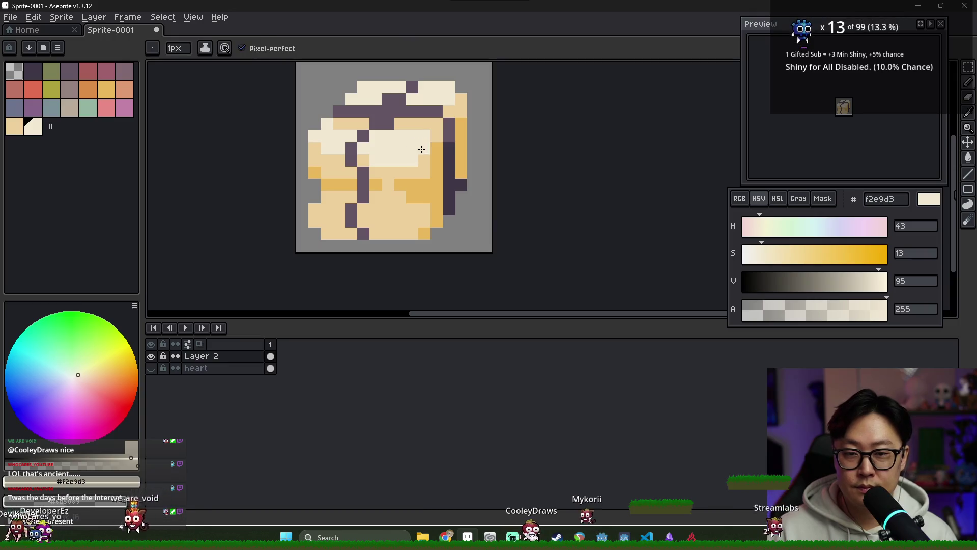
pyautogui.keyDown('alt'); pyautogui.click(453, 131); pyautogui.keyUp('alt')
pyautogui.click(381, 160)
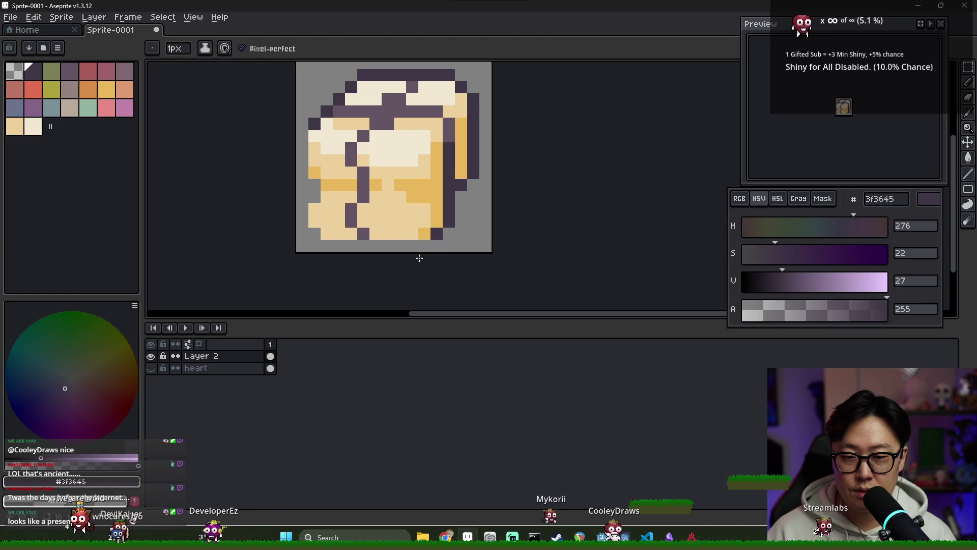
# Draw the dark outline along the bottom and lower-left edges, then shift the sprite up a pixel
pyautogui.moveTo(419, 244)
pyautogui.mouseDown()
pyautogui.moveTo(326, 245)
pyautogui.moveTo(302, 206)
pyautogui.mouseUp()
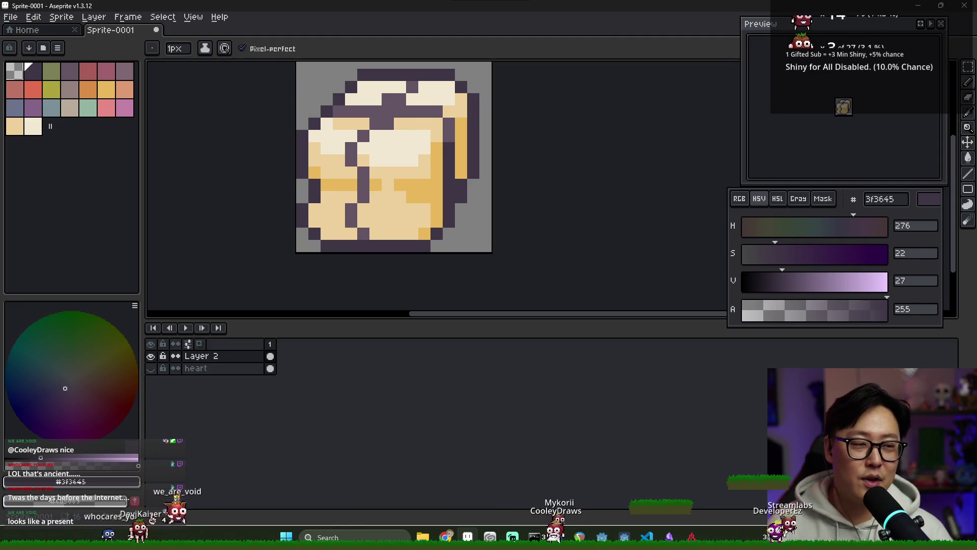
pyautogui.scroll(-2, 479, 193)
pyautogui.scroll(2, 468, 193)
pyautogui.press('v')
pyautogui.moveTo(438, 208); pyautogui.dragTo(432, 185)
pyautogui.scroll(-1, 473, 200)
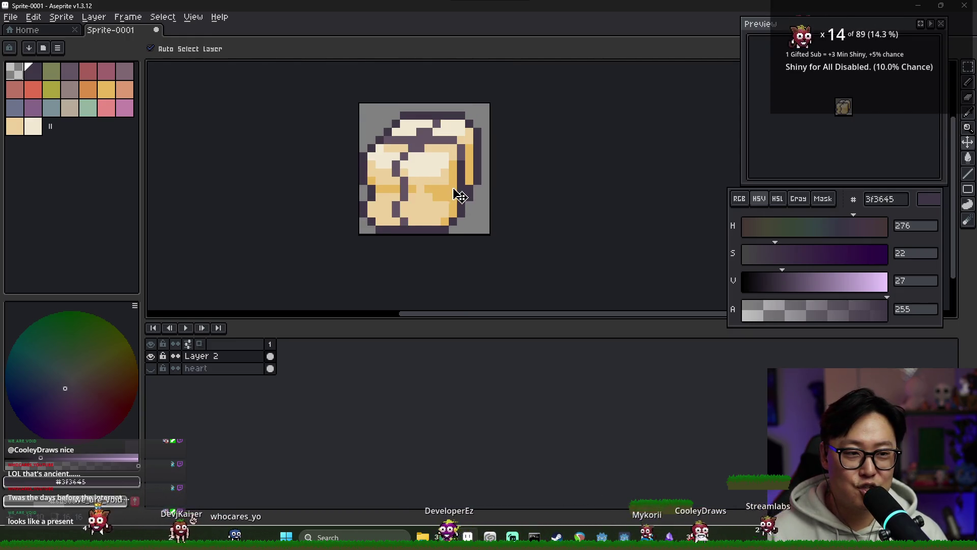
pyautogui.scroll(3, 392, 164)
# Repaint part of the central cream highlight with tan eed09b
pyautogui.press('b')
pyautogui.keyDown('alt'); pyautogui.click(387, 176); pyautogui.keyUp('alt')
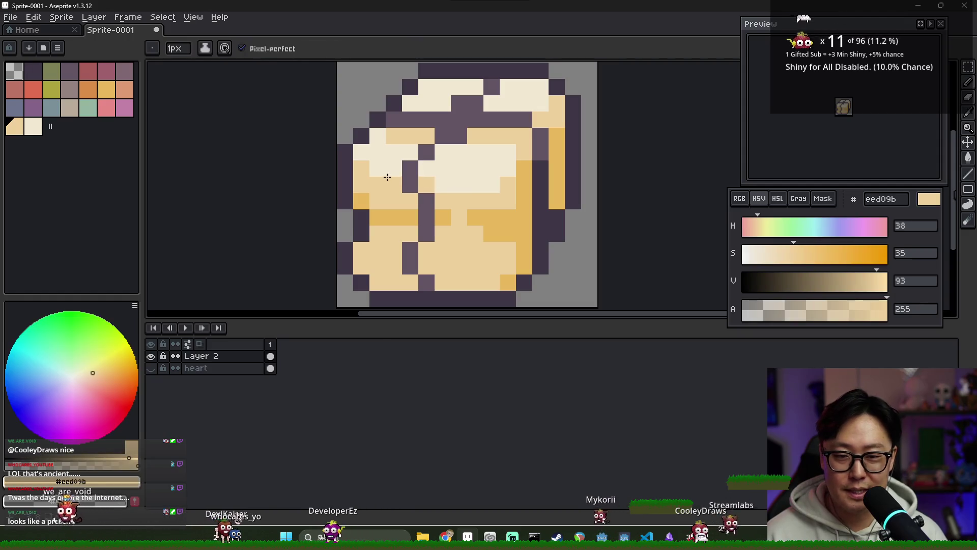
pyautogui.hotkey('ctrl', 'z')
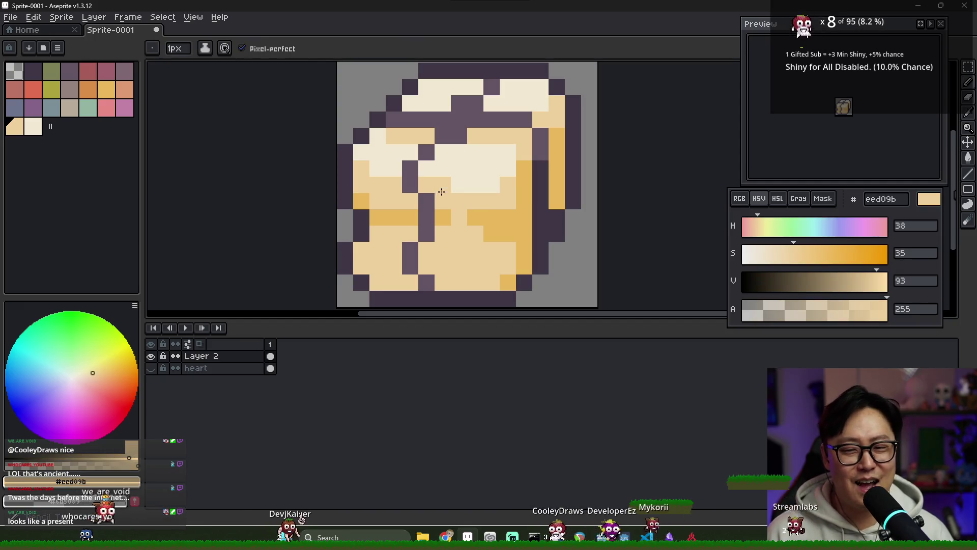
pyautogui.moveTo(438, 188); pyautogui.dragTo(487, 187)
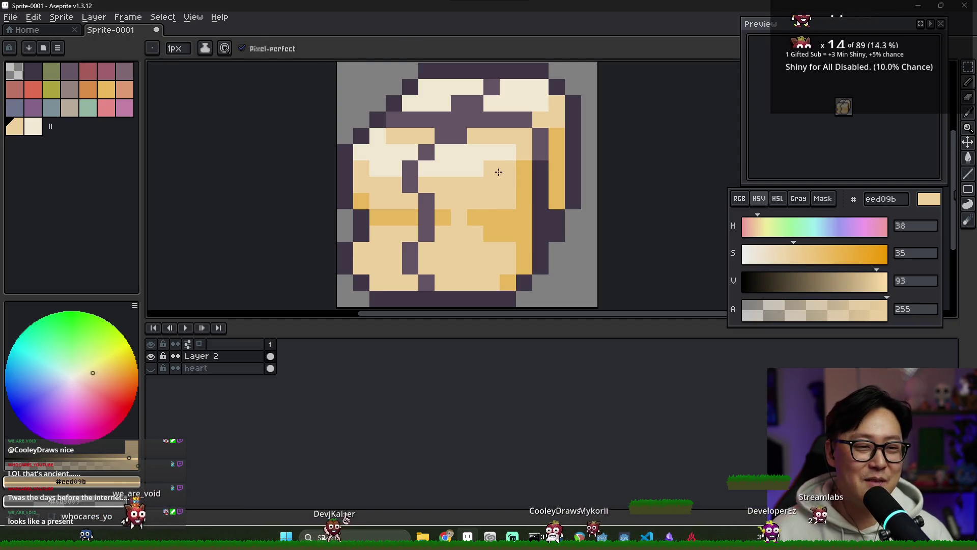
pyautogui.keyDown('alt'); pyautogui.click(497, 165); pyautogui.keyUp('alt')
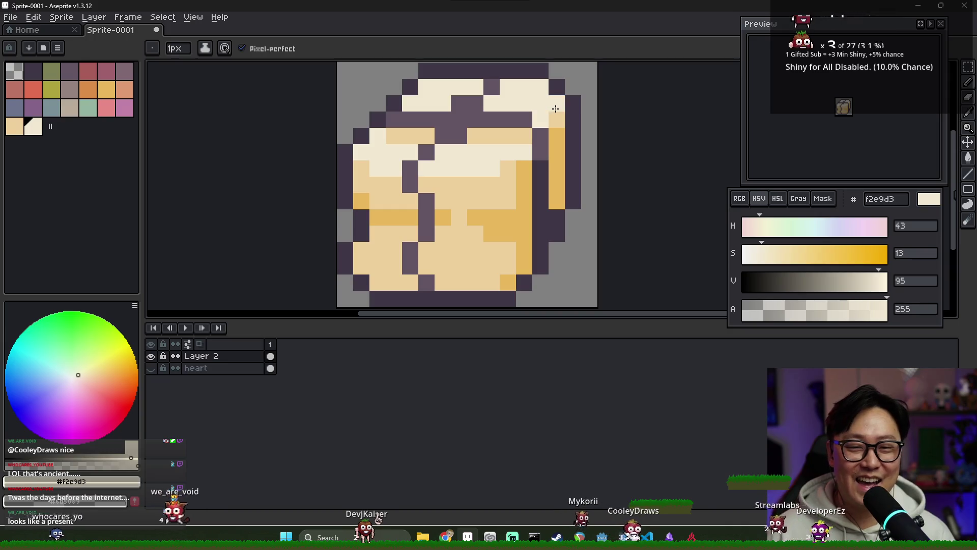
pyautogui.scroll(-1, 555, 108)
pyautogui.press('v')
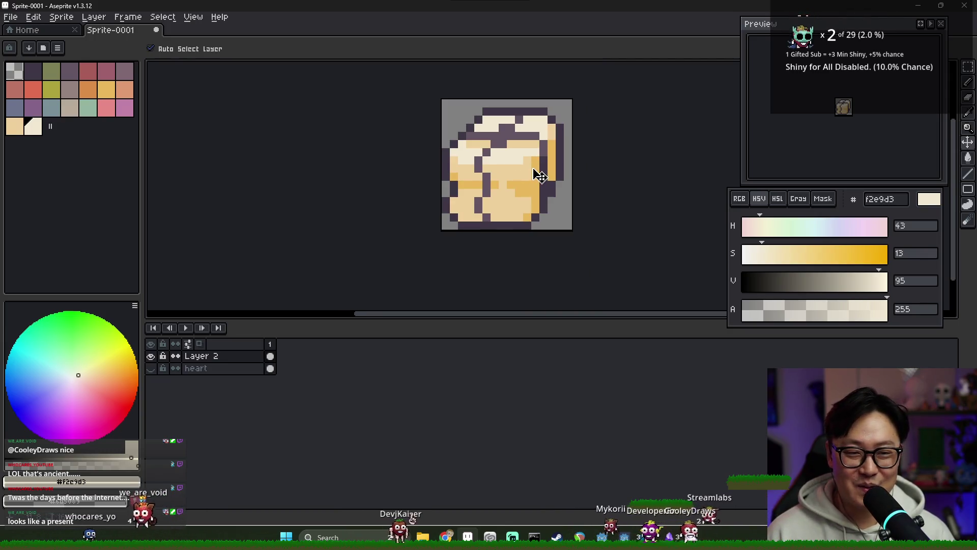
# Move the selected top lid down one pixel and nudge the whole sprite up one
pyautogui.press('m')
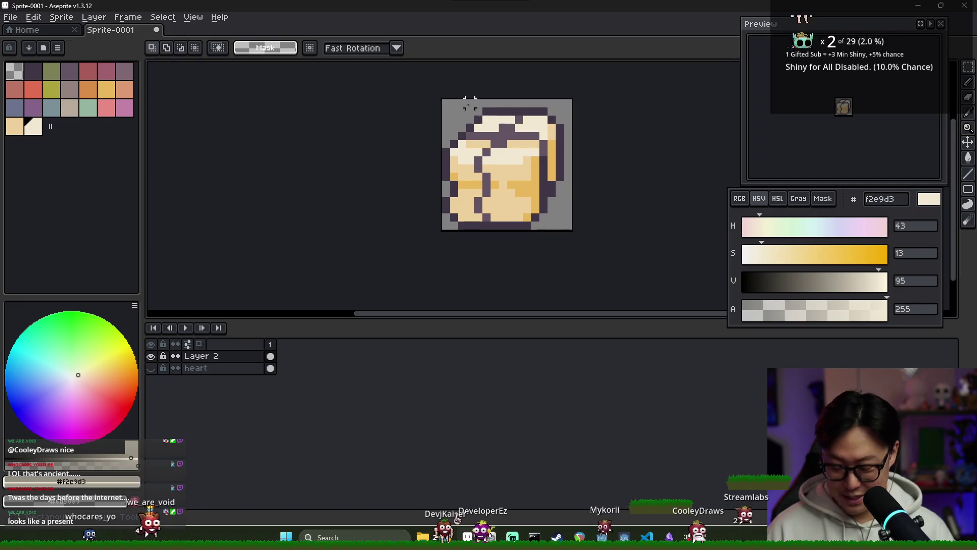
pyautogui.moveTo(470, 103); pyautogui.dragTo(568, 127)
pyautogui.moveTo(508, 110); pyautogui.dragTo(508, 118)
pyautogui.press('Return')
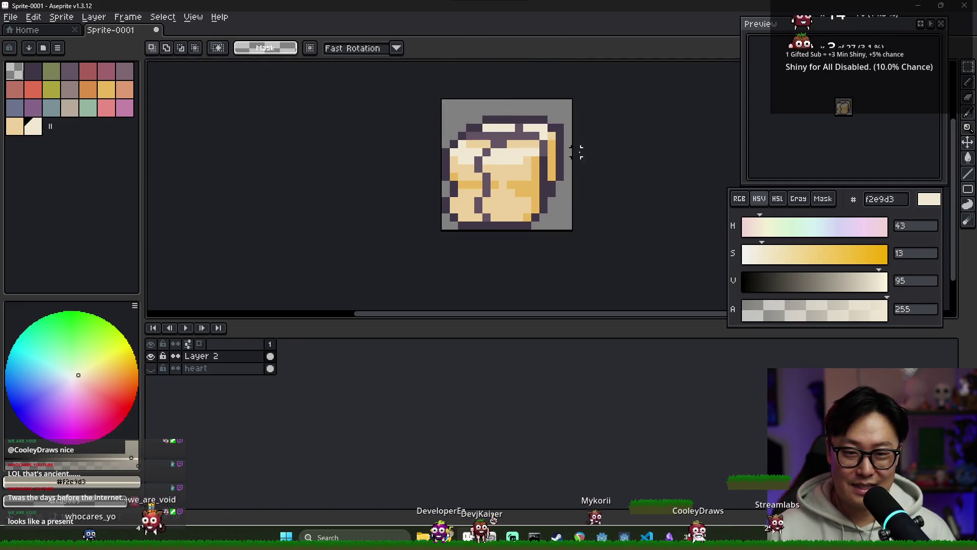
pyautogui.press('v')
pyautogui.press('Up')
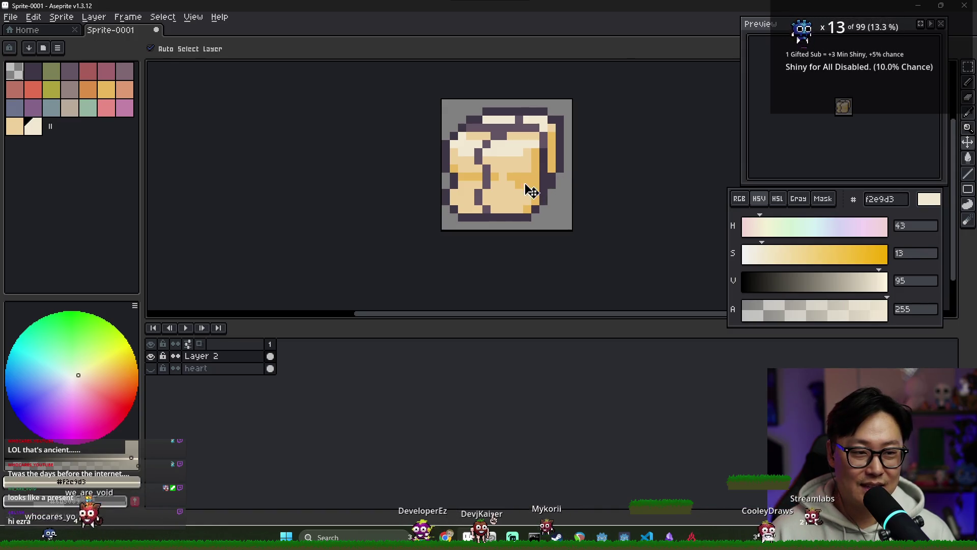
pyautogui.scroll(3, 528, 190)
pyautogui.press('b')
# Draw a dark 635463 band across the middle and a 3f3645 diagonal line
pyautogui.keyDown('alt'); pyautogui.click(406, 167); pyautogui.keyUp('alt')
pyautogui.moveTo(406, 167); pyautogui.dragTo(521, 172)
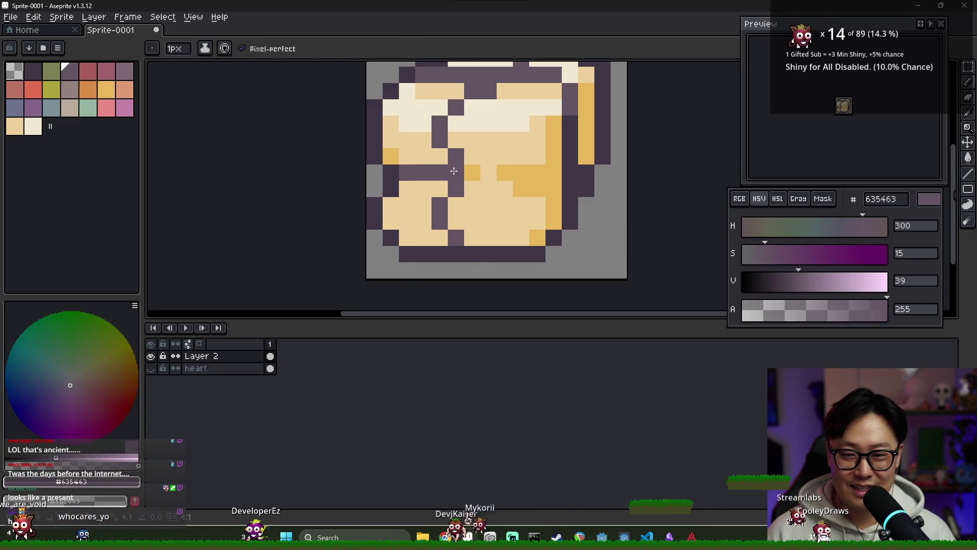
pyautogui.keyDown('alt'); pyautogui.click(574, 153); pyautogui.keyUp('alt')
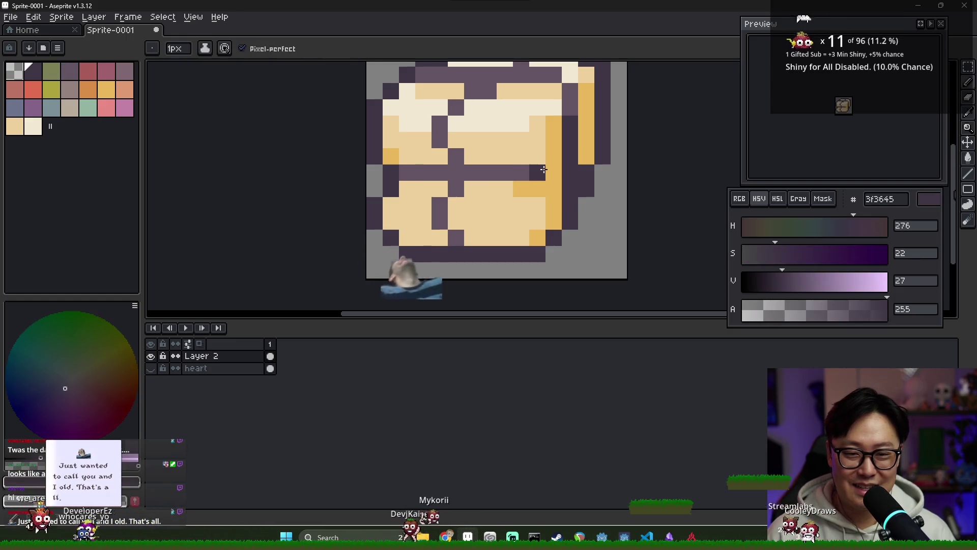
pyautogui.moveTo(586, 140); pyautogui.dragTo(507, 180)
# Paint golden shading pixels along the sprite's middle rows
pyautogui.keyDown('alt'); pyautogui.click(521, 188); pyautogui.keyUp('alt')
pyautogui.moveTo(402, 188); pyautogui.dragTo(510, 188)
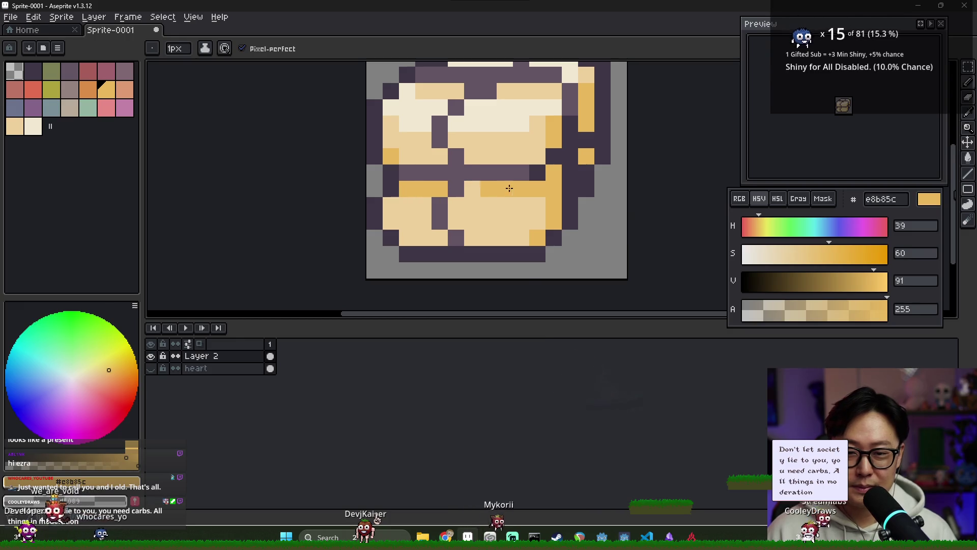
pyautogui.click(430, 158)
pyautogui.click(472, 156)
pyautogui.moveTo(540, 155); pyautogui.dragTo(501, 155)
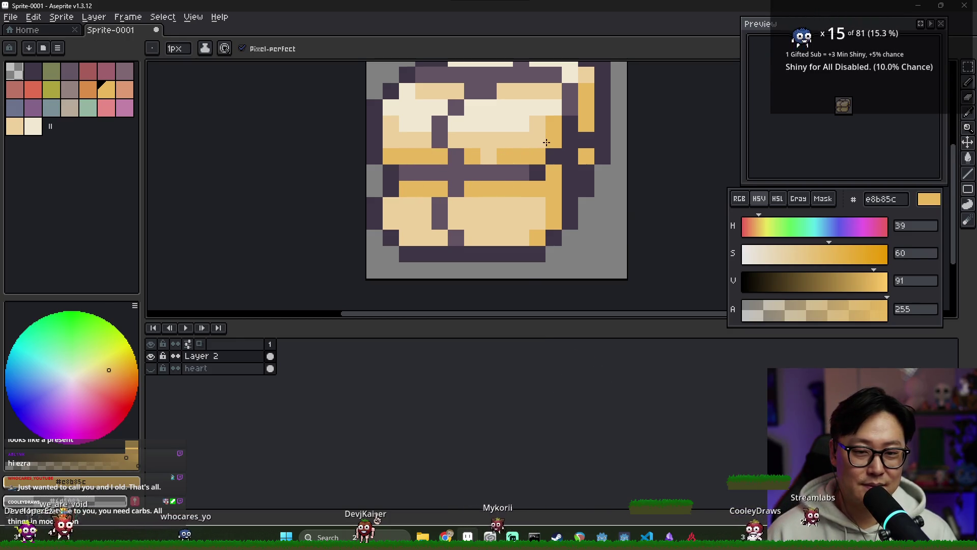
pyautogui.keyDown('alt'); pyautogui.click(524, 126); pyautogui.keyUp('alt')
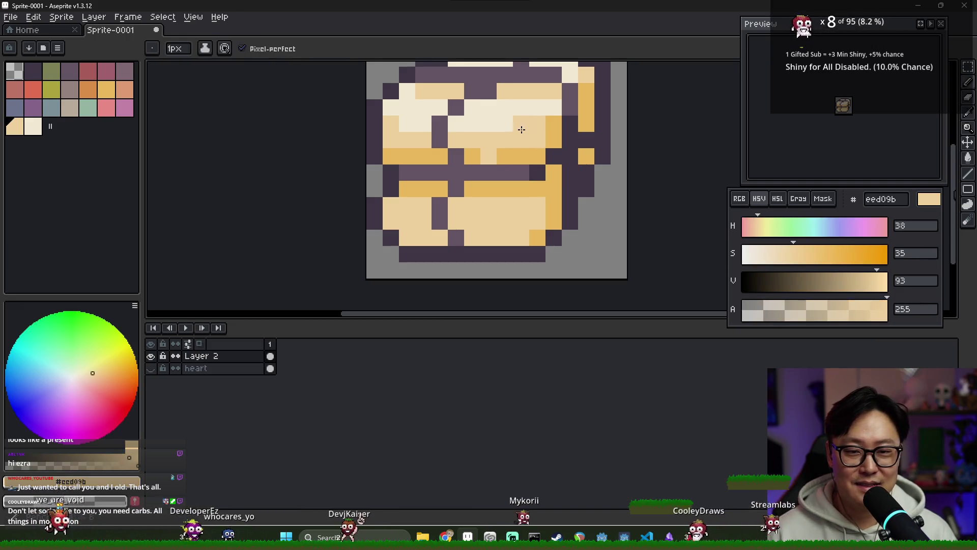
# Repaint an orange pixel in the middle beige
pyautogui.scroll(-5, 535, 196)
pyautogui.scroll(5, 529, 193)
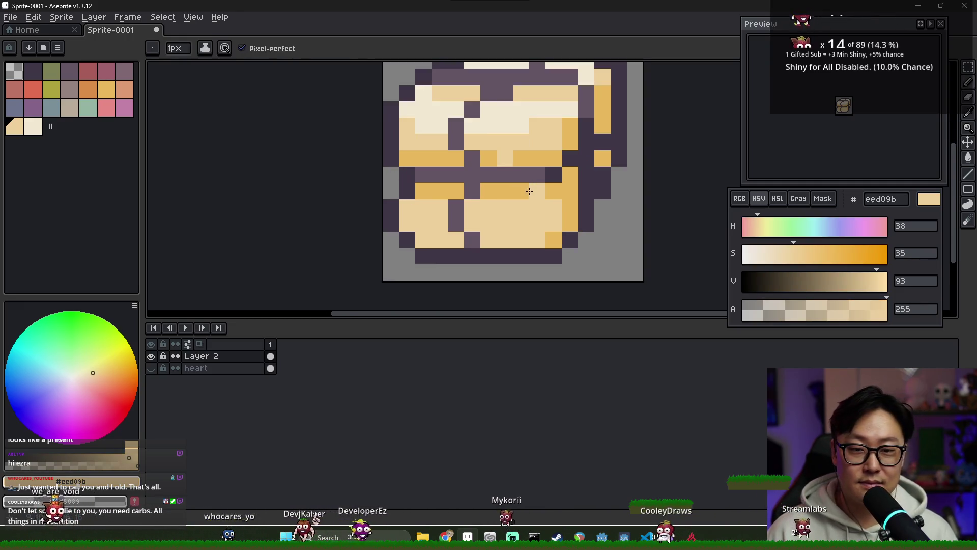
pyautogui.scroll(-5, 548, 201)
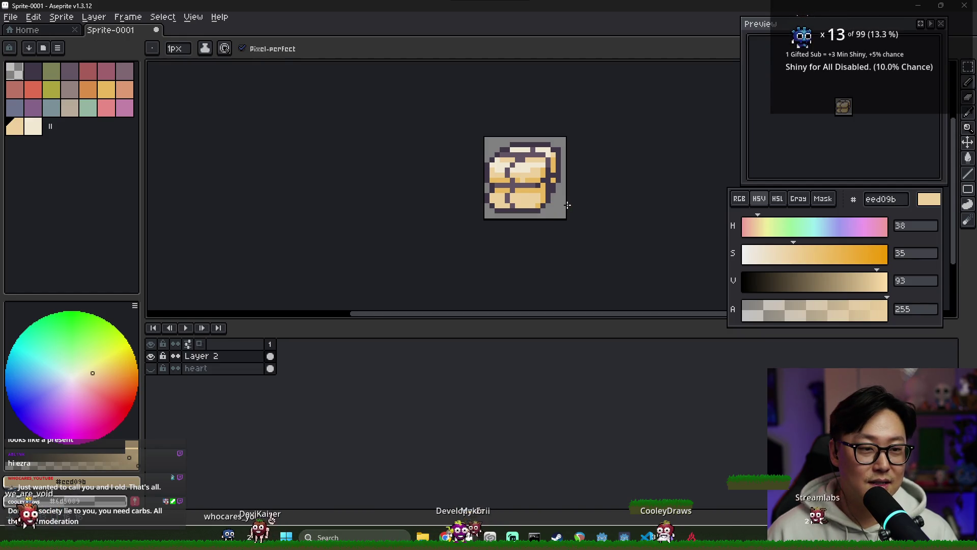
pyautogui.scroll(5, 567, 205)
pyautogui.keyDown('alt'); pyautogui.click(479, 176); pyautogui.keyUp('alt')
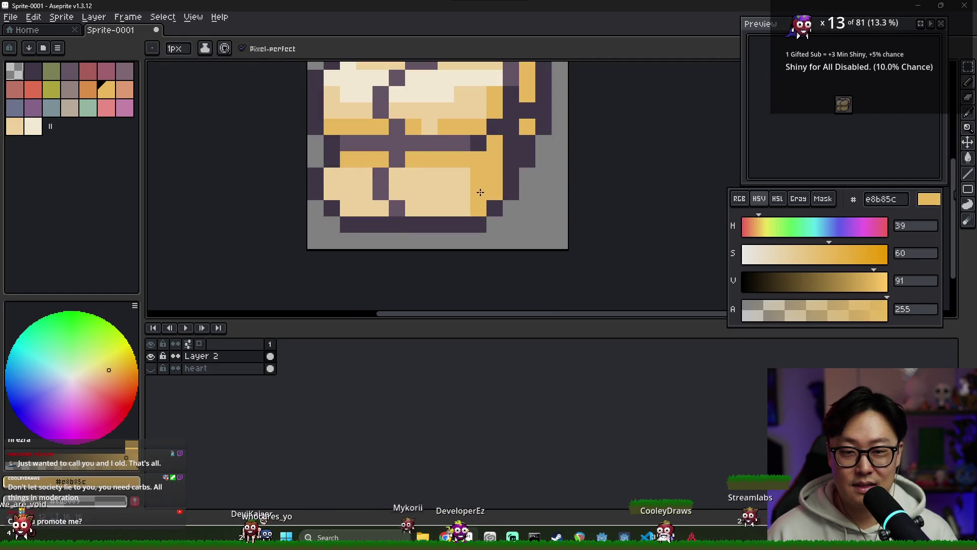
pyautogui.keyDown('alt'); pyautogui.click(462, 188); pyautogui.keyUp('alt')
pyautogui.click(478, 192)
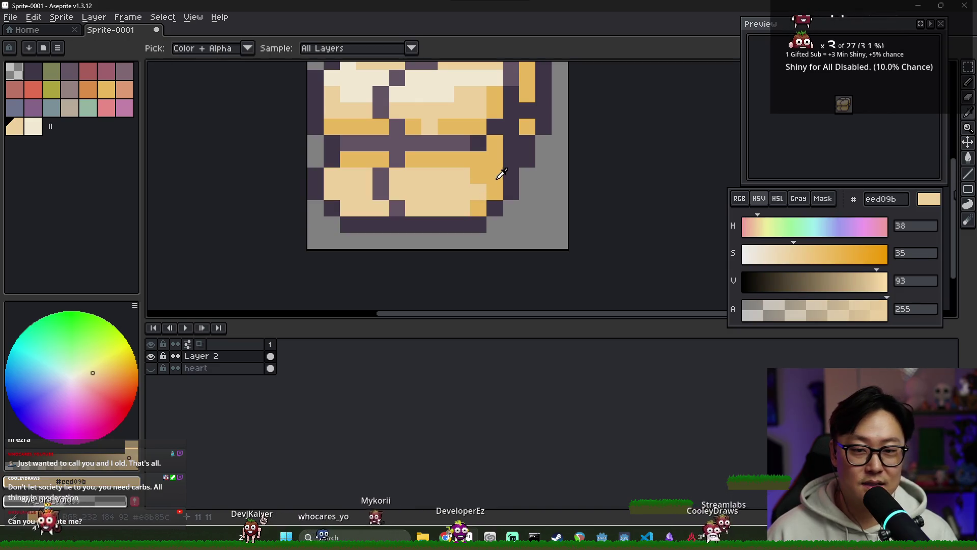
# Undo the stray dark pixels along the box's right edge
pyautogui.keyDown('alt'); pyautogui.click(524, 143); pyautogui.keyUp('alt')
pyautogui.scroll(-4, 538, 173)
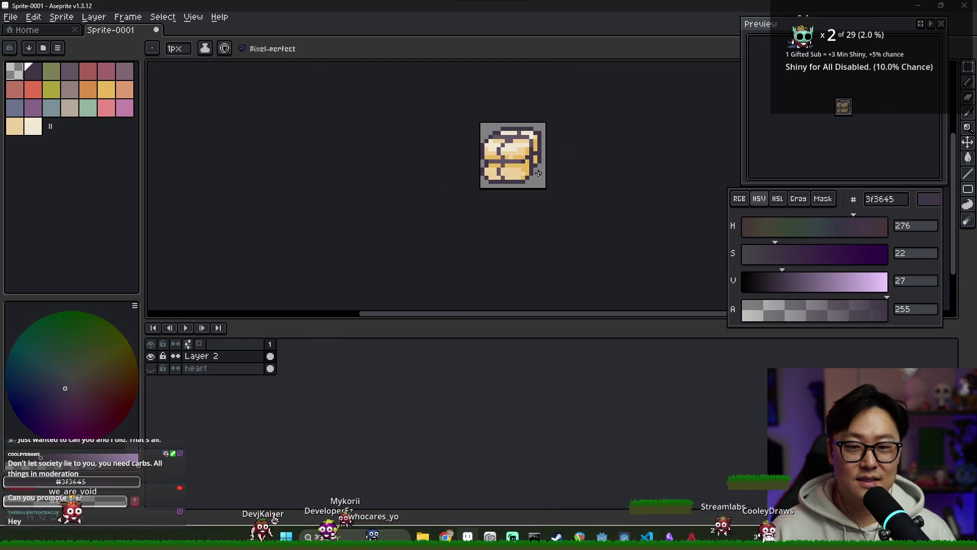
pyautogui.scroll(2, 550, 184)
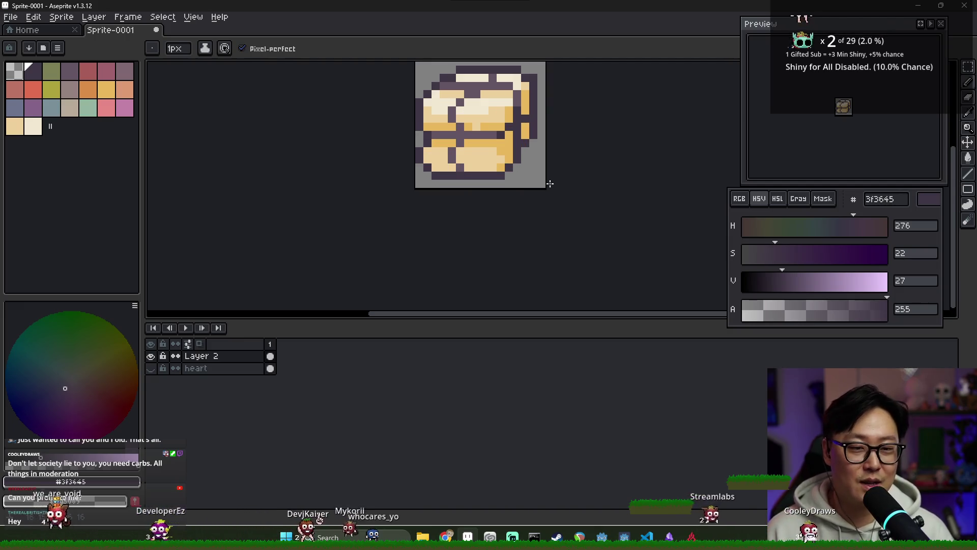
pyautogui.scroll(2, 525, 136)
pyautogui.keyDown('alt'); pyautogui.click(523, 138); pyautogui.keyUp('alt')
pyautogui.keyDown('alt'); pyautogui.click(523, 158); pyautogui.keyUp('alt')
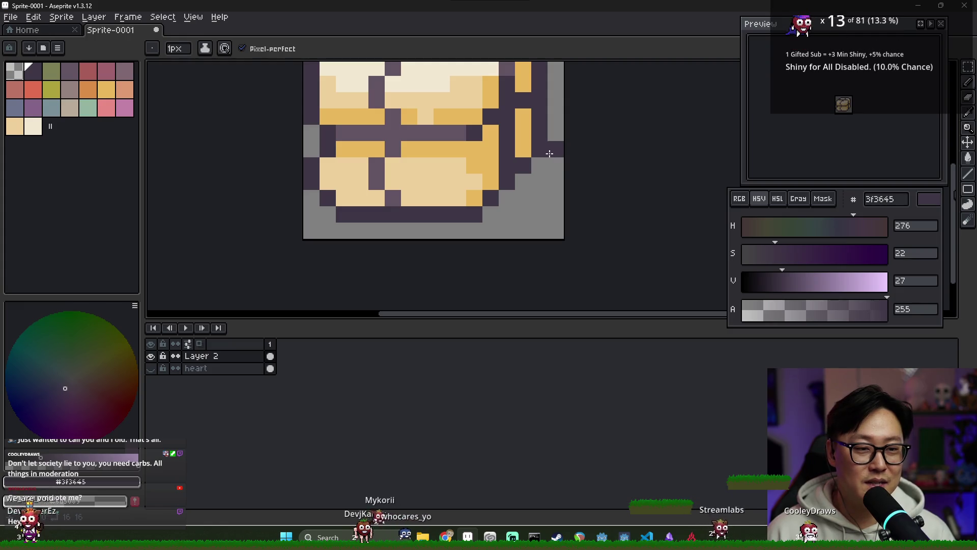
pyautogui.hotkey('ctrl', 'z')
pyautogui.hotkey('ctrl', 'z')
pyautogui.keyDown('alt'); pyautogui.click(536, 136); pyautogui.keyUp('alt')
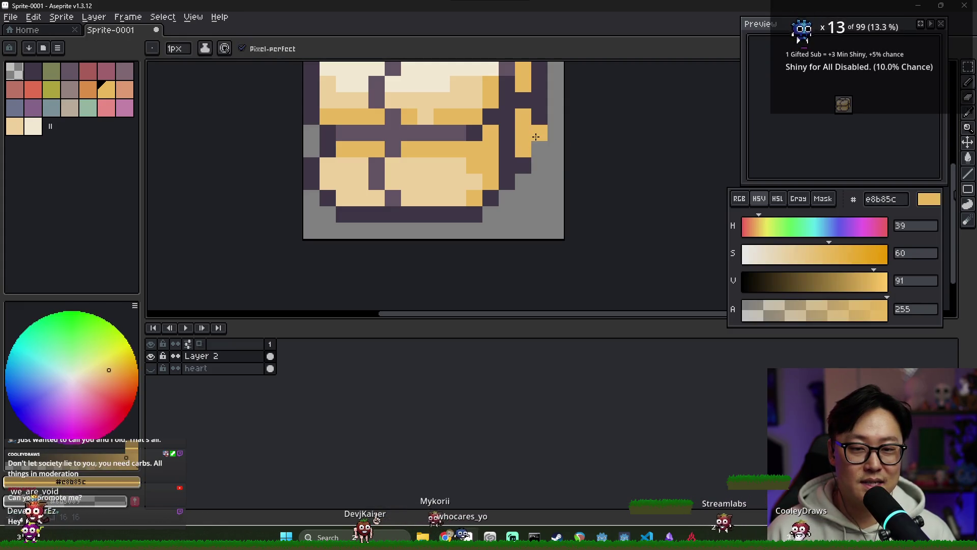
pyautogui.hotkey('ctrl', 'z')
# Sample the orange highlight and purple outline colours from the right edge
pyautogui.keyDown('alt'); pyautogui.click(543, 131); pyautogui.keyUp('alt')
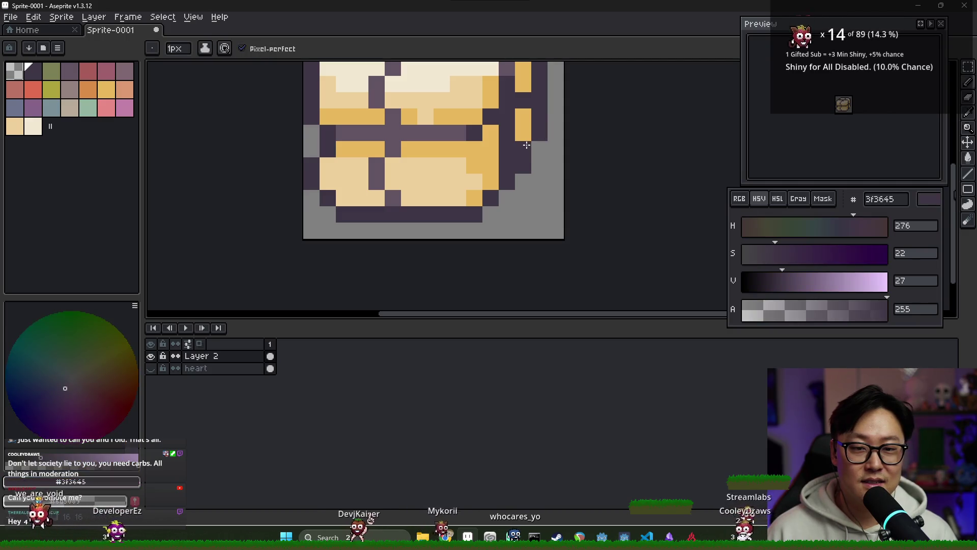
pyautogui.keyDown('alt'); pyautogui.click(524, 153); pyautogui.keyUp('alt')
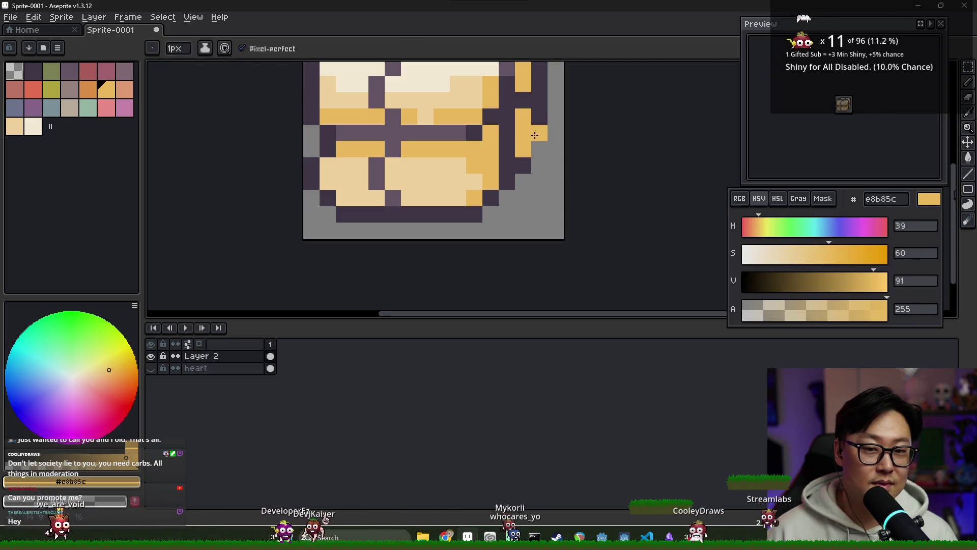
pyautogui.scroll(-6, 545, 158)
pyautogui.scroll(3, 542, 132)
pyautogui.scroll(-4, 542, 121)
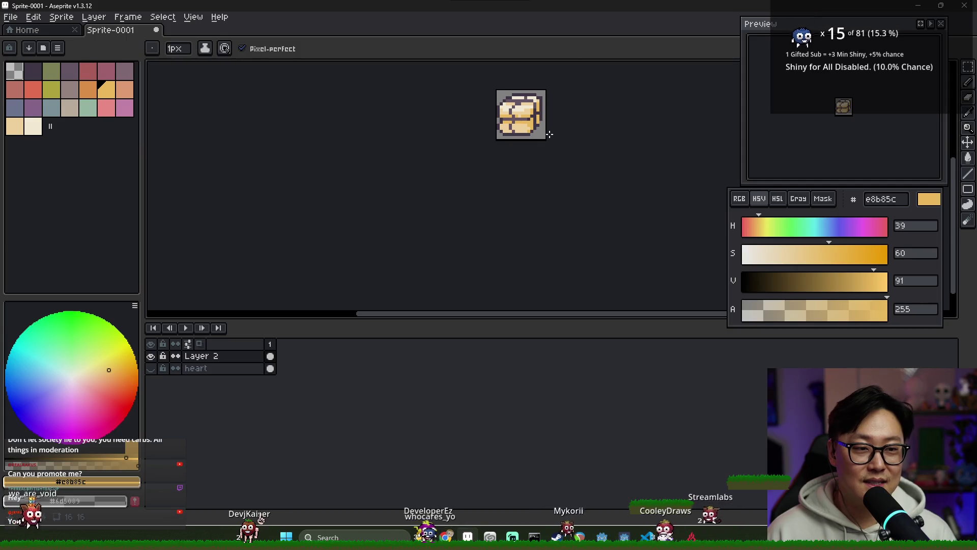
pyautogui.scroll(2, 517, 117)
pyautogui.scroll(2, 508, 116)
pyautogui.keyDown('alt'); pyautogui.click(491, 115); pyautogui.keyUp('alt')
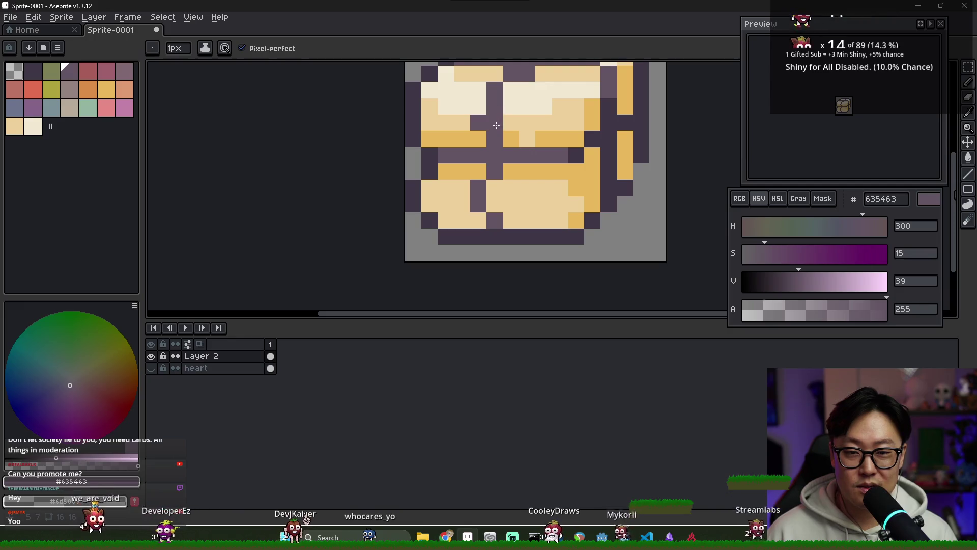
# Move the lower purple divider one column right to match the upper one, then save
pyautogui.keyDown('alt'); pyautogui.click(517, 187); pyautogui.keyUp('alt')
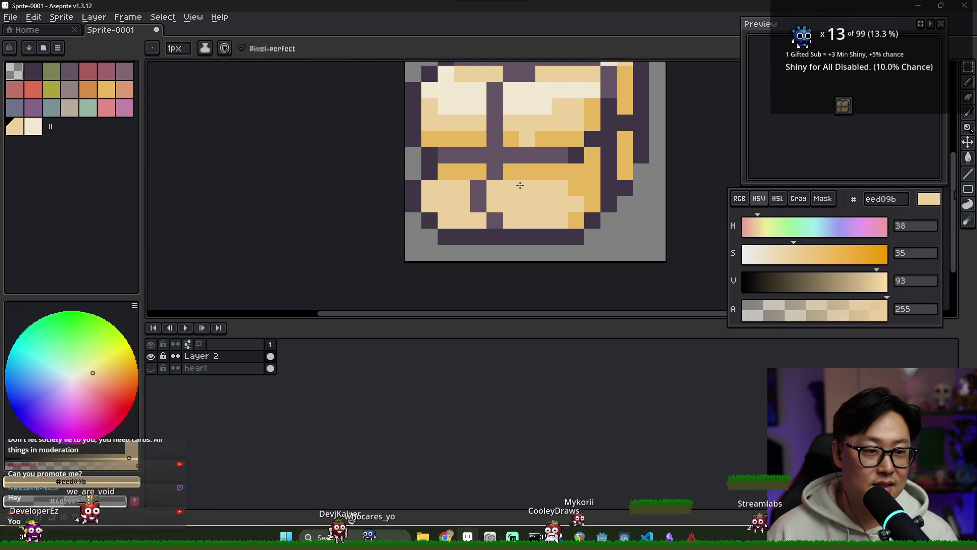
pyautogui.click(478, 199)
pyautogui.keyDown('alt'); pyautogui.click(493, 170); pyautogui.keyUp('alt')
pyautogui.moveTo(494, 186); pyautogui.dragTo(495, 205)
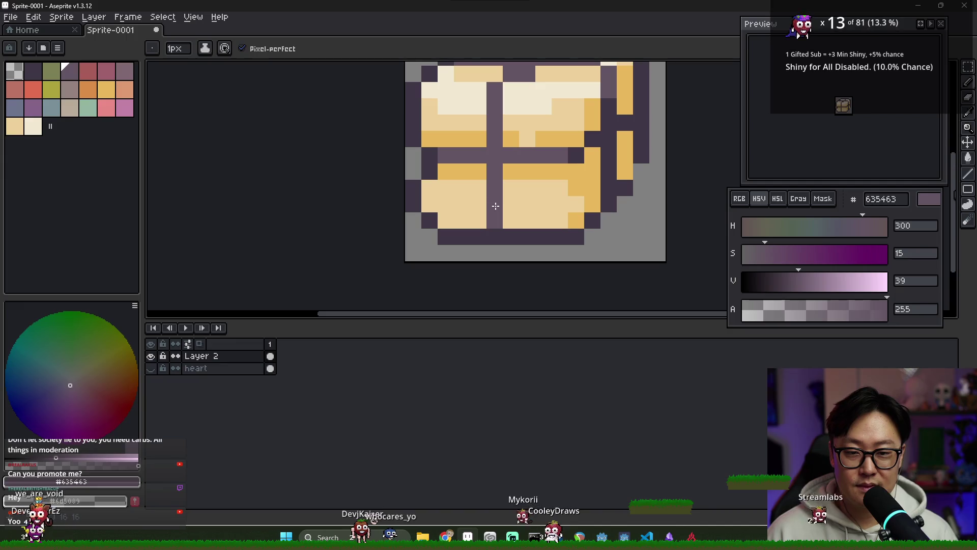
pyautogui.hotkey('ctrl', 'z')
pyautogui.click(426, 191)
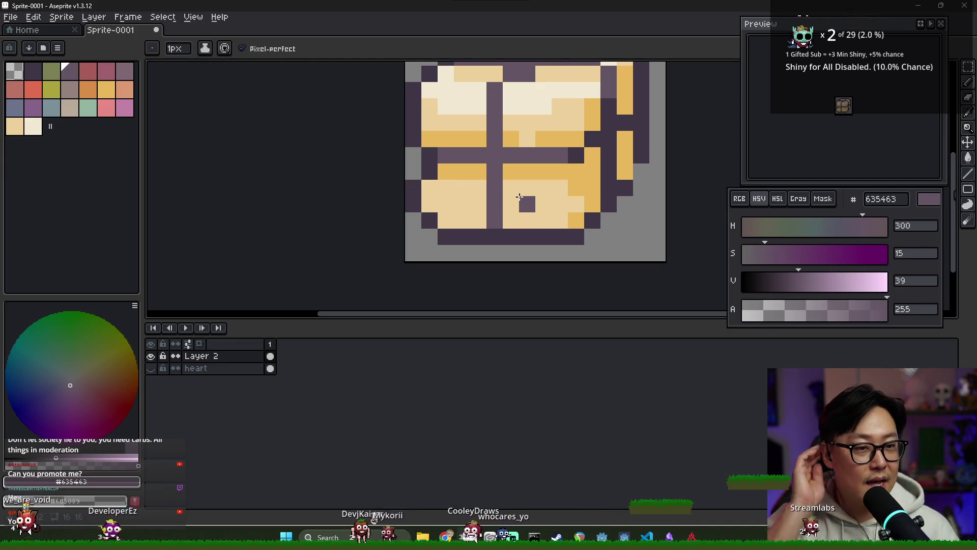
pyautogui.scroll(-1, 527, 204)
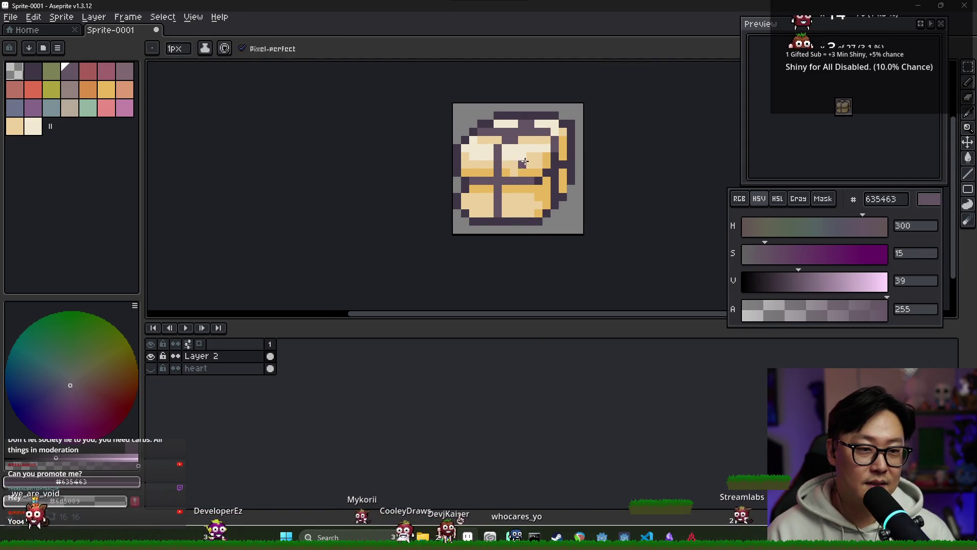
pyautogui.hotkey('ctrl', 's')
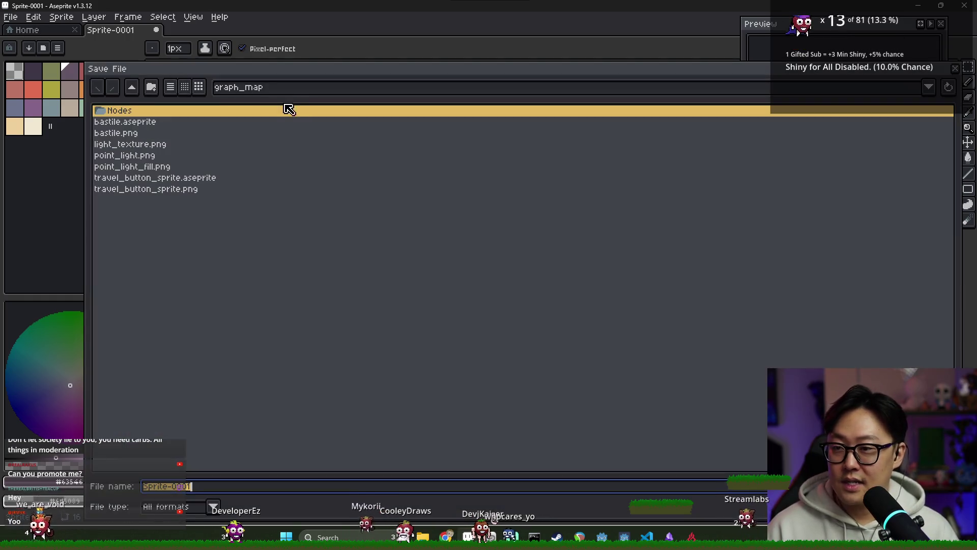
# Save the sprite as stat_icons.aseprite in the journey project's ui folder
pyautogui.click(134, 89)
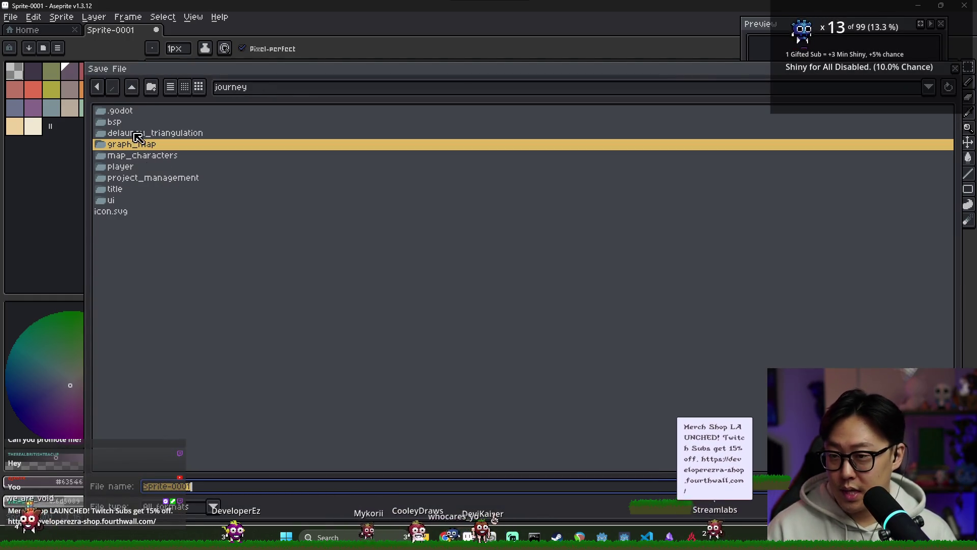
pyautogui.doubleClick(140, 201)
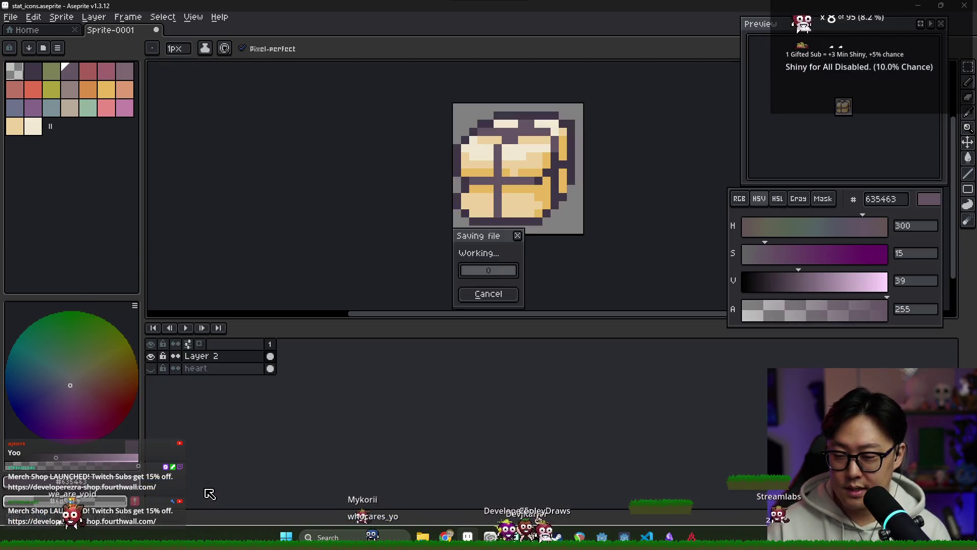
pyautogui.press('Return')
# Abandon a single-image export and open Export Sprite Sheet with file output enabled
pyautogui.click(10, 17)
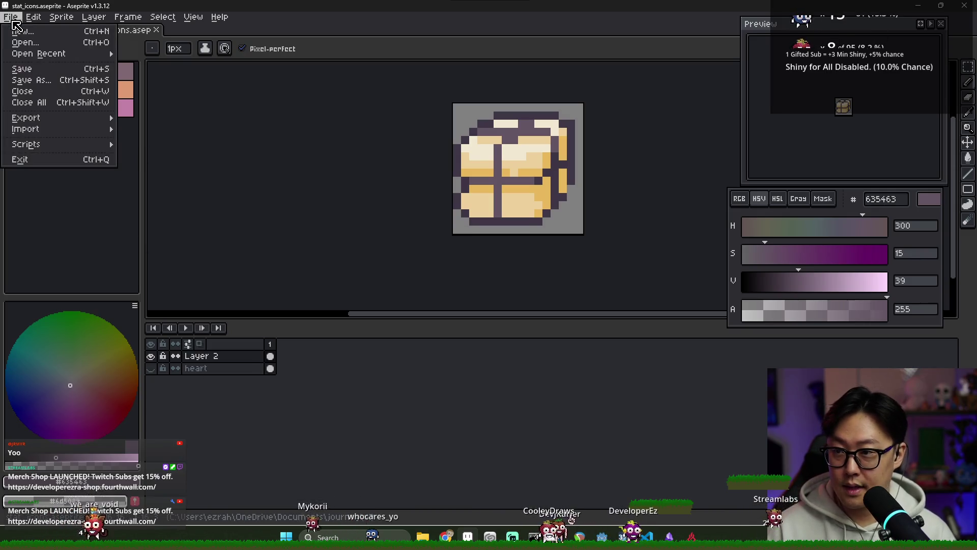
pyautogui.moveTo(31, 121)
pyautogui.click(153, 121)
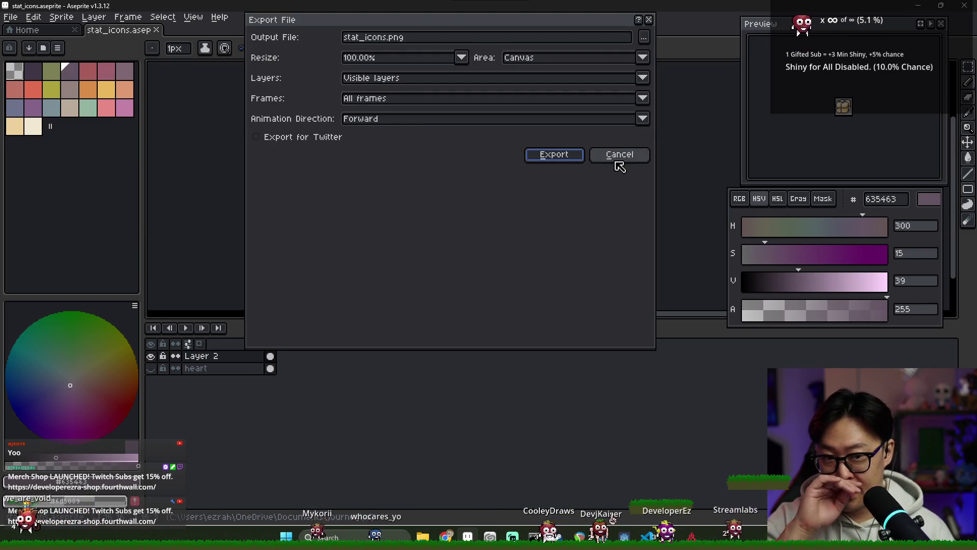
pyautogui.click(618, 155)
pyautogui.click(10, 17)
pyautogui.moveTo(84, 126)
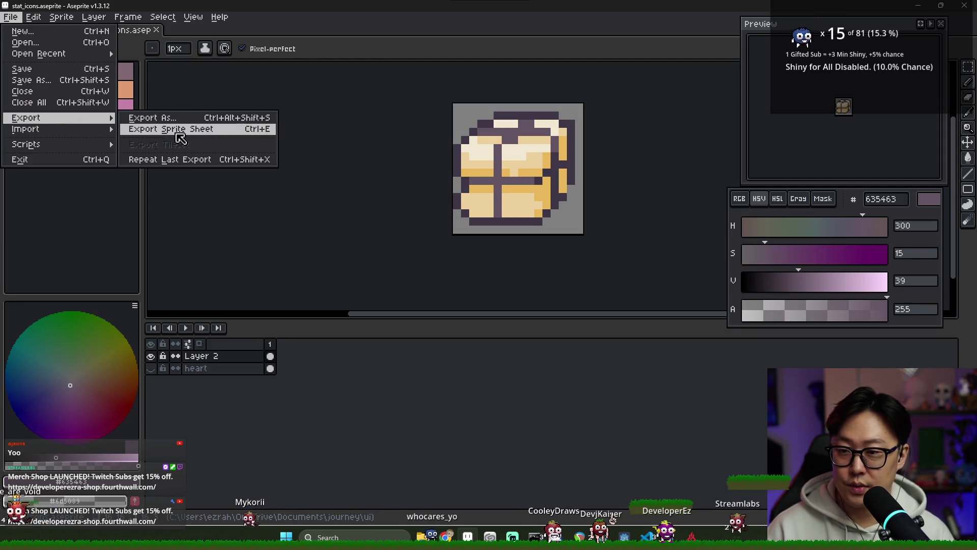
pyautogui.click(238, 130)
pyautogui.click(273, 316)
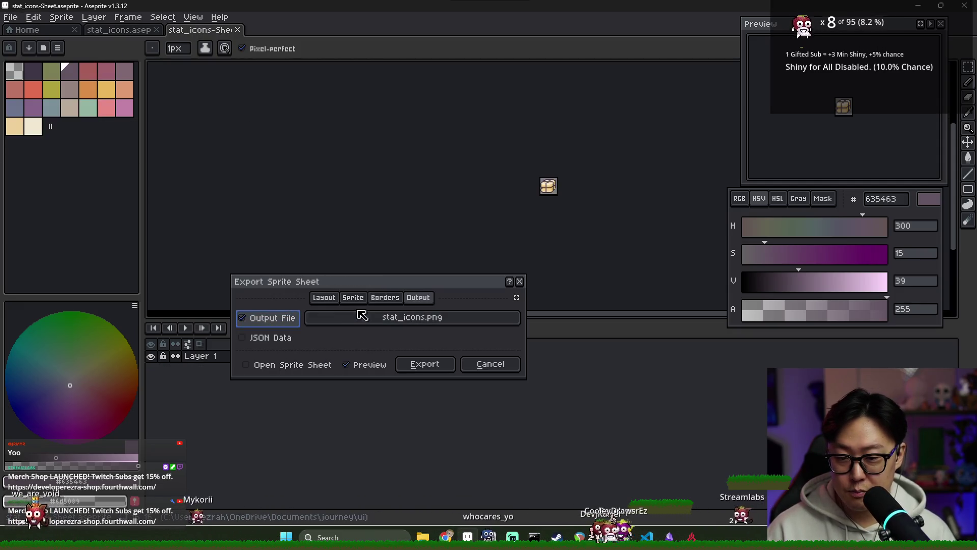
# Try the sheet layout and layer options, picking the heart layer then Layer 2, then cancel
pyautogui.click(325, 297)
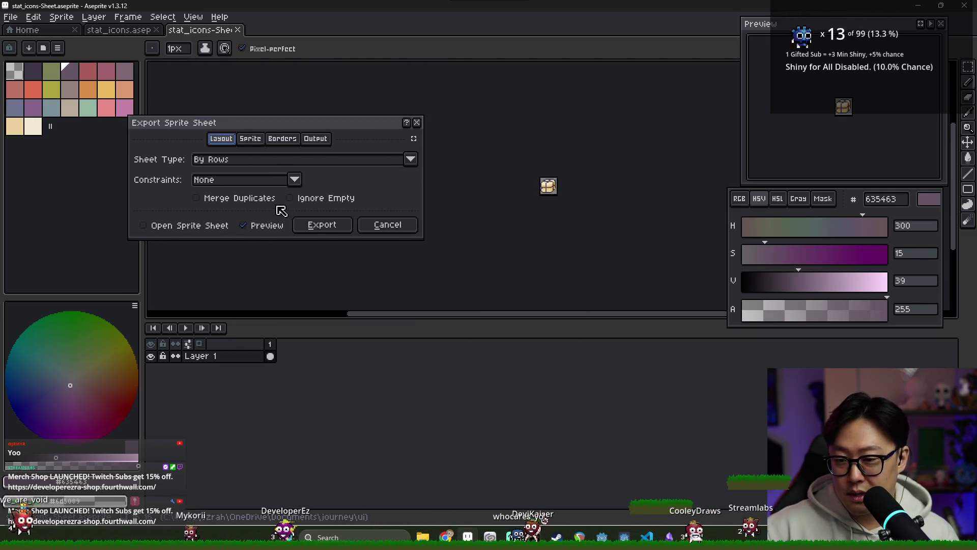
pyautogui.click(279, 161)
pyautogui.click(278, 163)
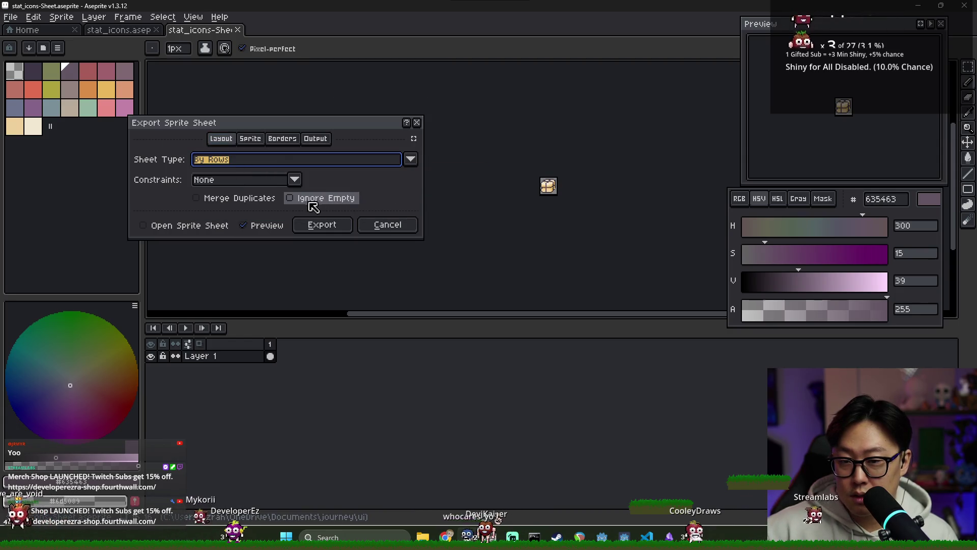
pyautogui.click(252, 143)
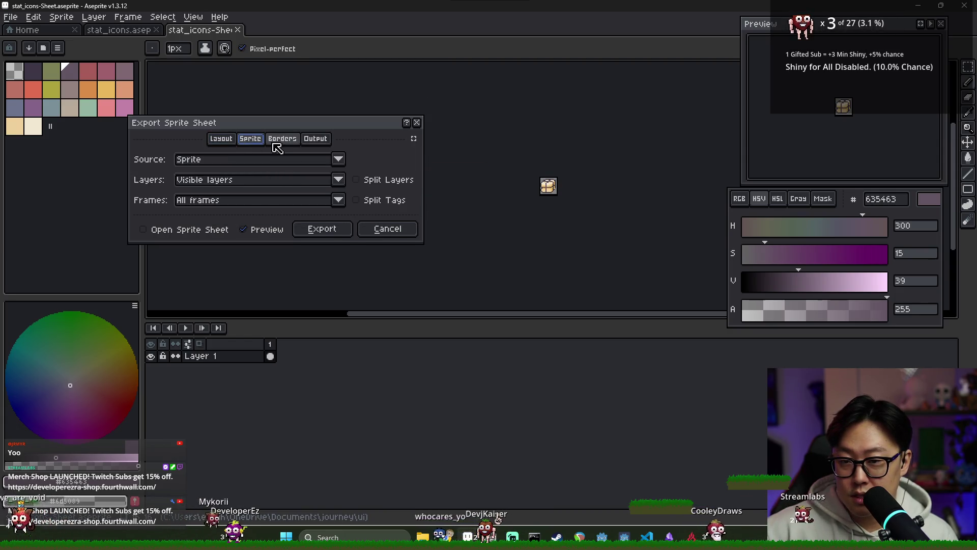
pyautogui.click(372, 182)
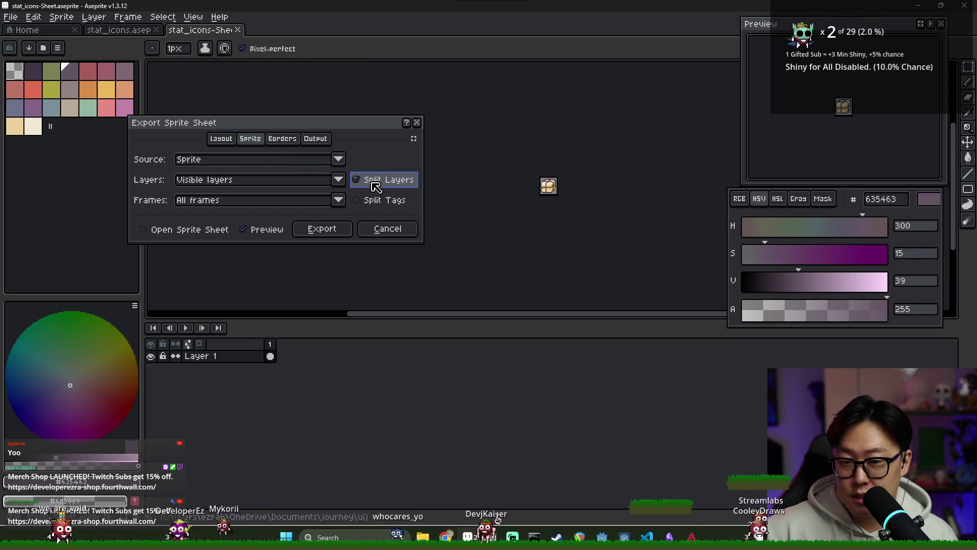
pyautogui.click(339, 180)
pyautogui.click(242, 206)
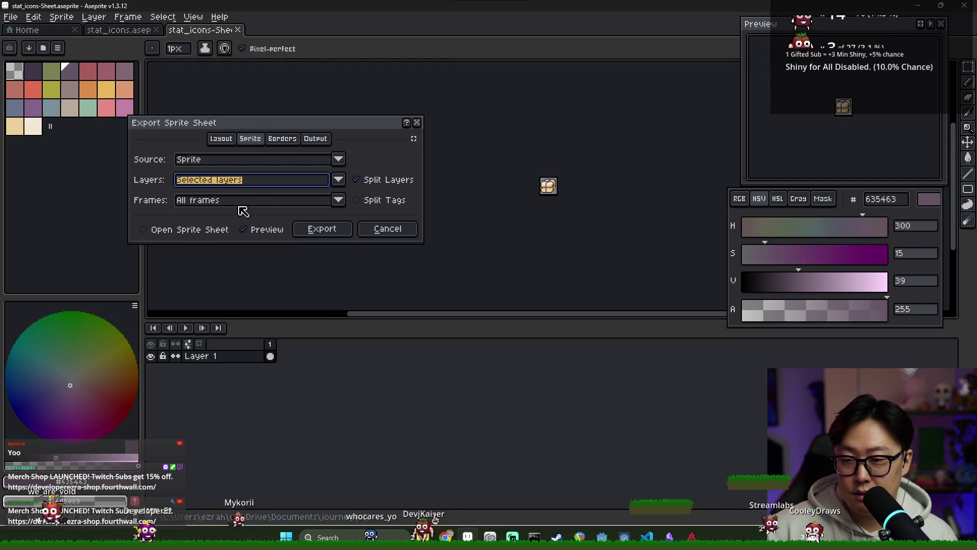
pyautogui.click(253, 182)
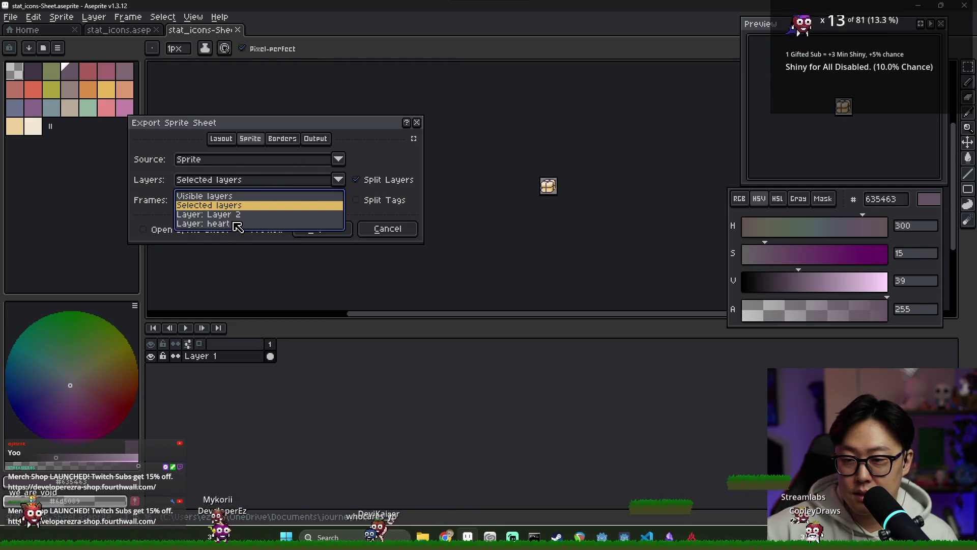
pyautogui.click(237, 224)
pyautogui.click(240, 181)
pyautogui.click(237, 214)
pyautogui.click(387, 228)
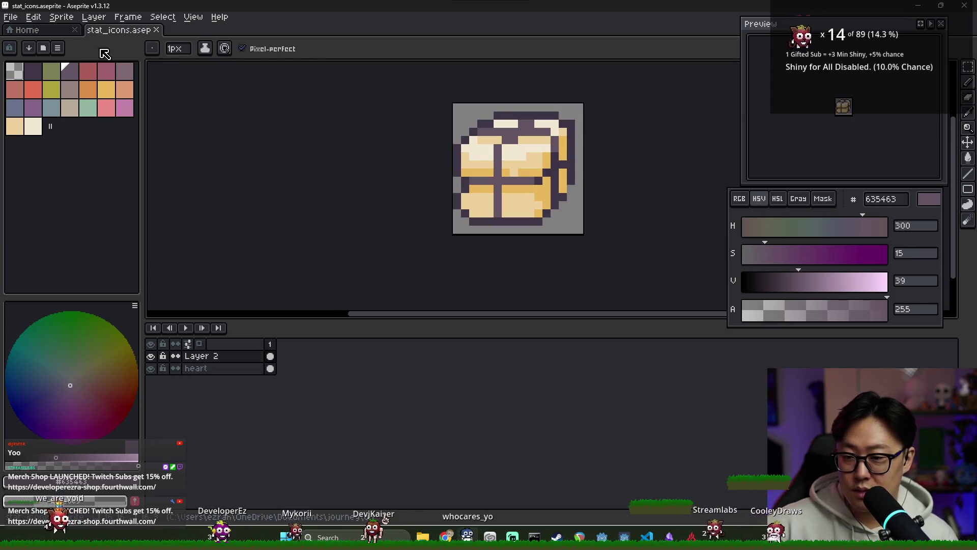
# Export the heart and box layers with Split Layers to stat_icons.png, then return to Godot
pyautogui.click(11, 17)
pyautogui.moveTo(31, 114)
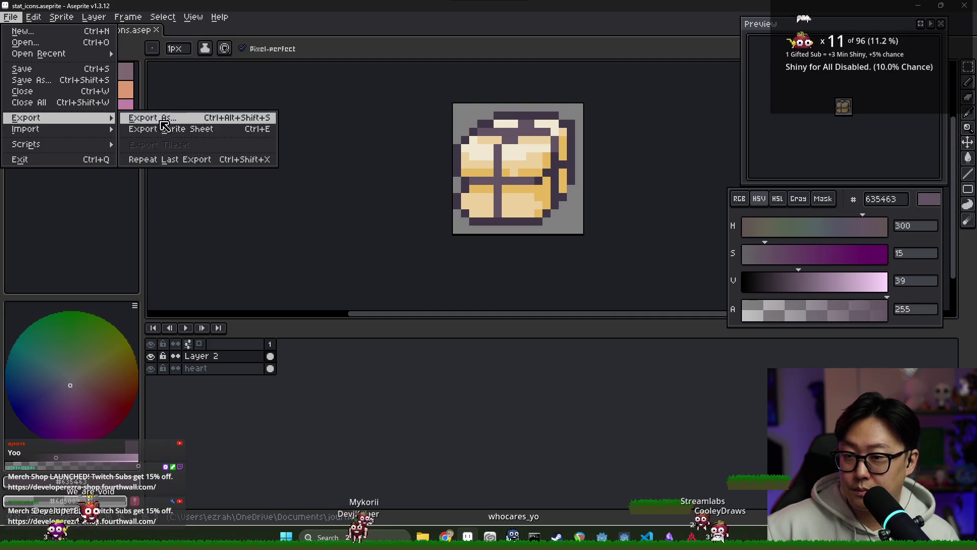
pyautogui.click(153, 116)
pyautogui.click(357, 180)
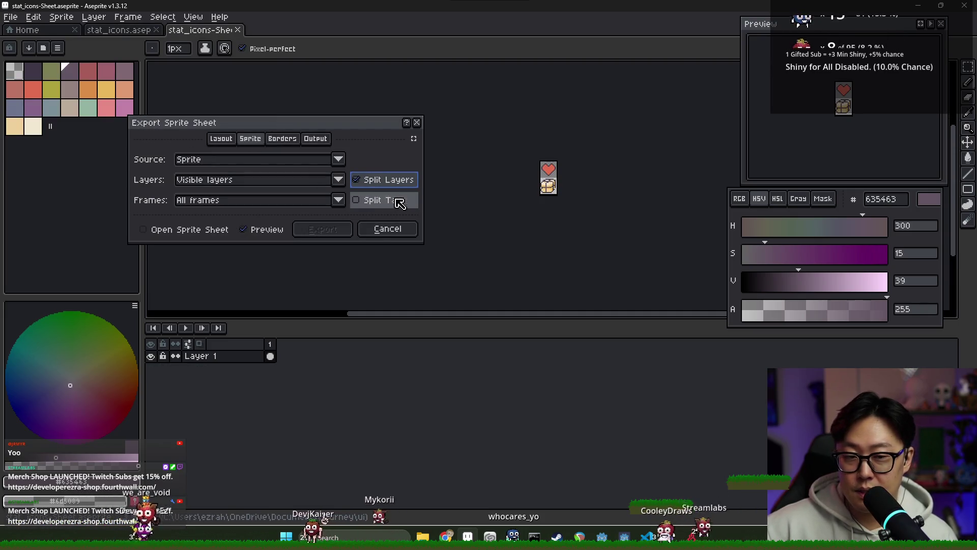
pyautogui.click(315, 139)
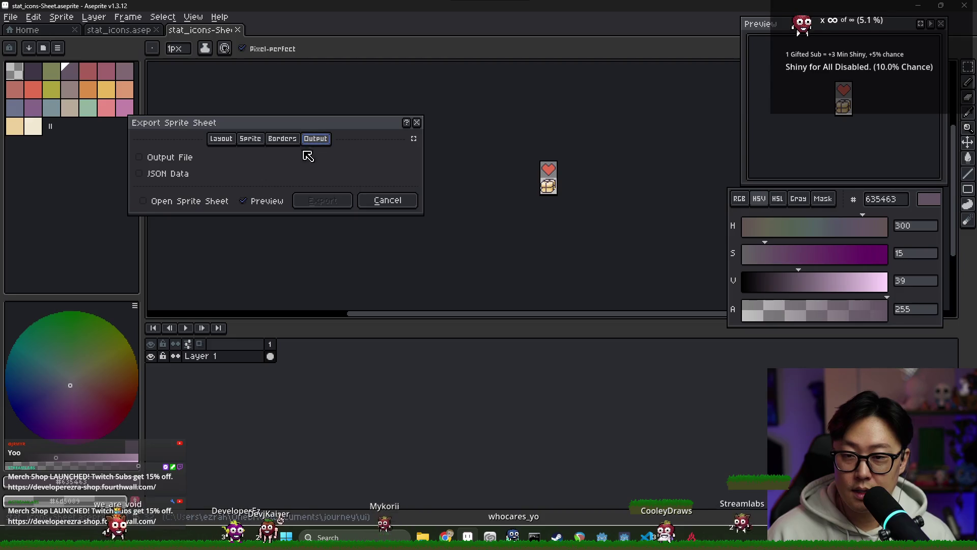
pyautogui.click(186, 159)
pyautogui.click(257, 158)
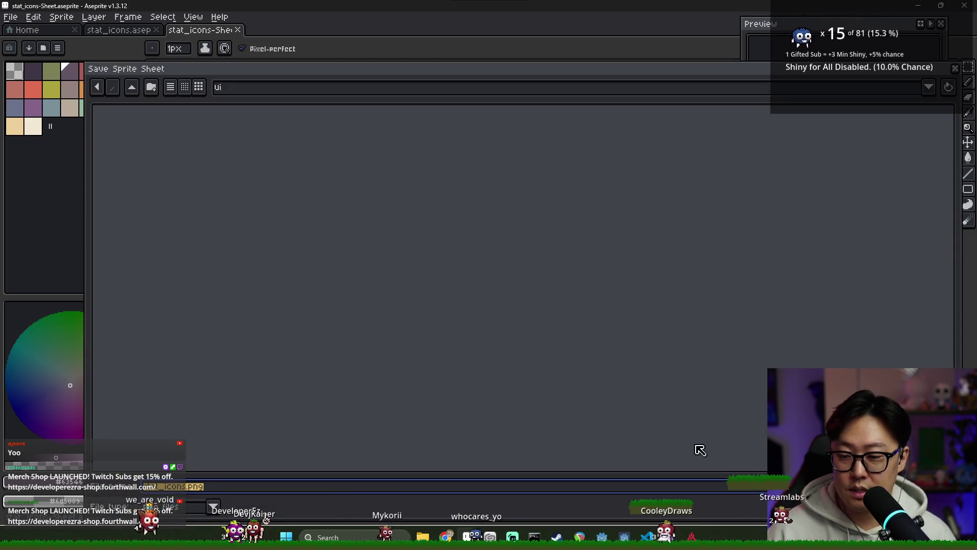
pyautogui.press('Return')
pyautogui.click(325, 203)
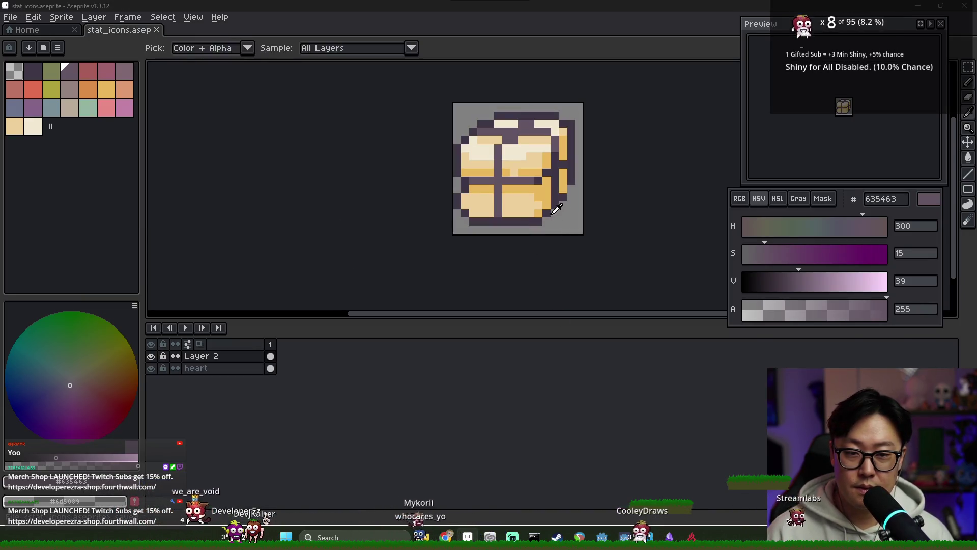
pyautogui.hotkey('alt', 'Tab')
pyautogui.hotkey('alt', 'Tab')
pyautogui.hotkey('alt', 'Tab')
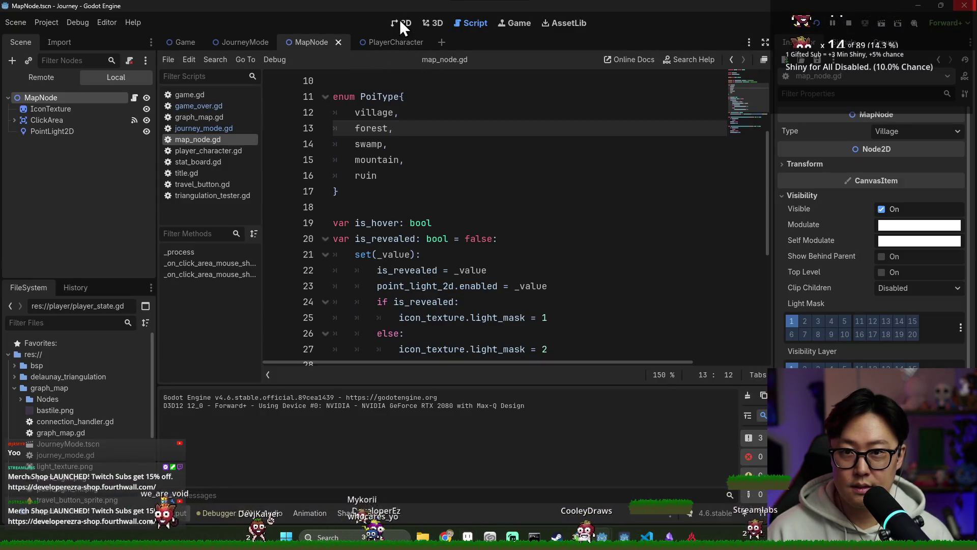
# Show MapNode in the 2D workspace, collapse graph_map in FileSystem, and save the scene
pyautogui.click(401, 23)
pyautogui.click(15, 388)
pyautogui.hotkey('ctrl', 's')
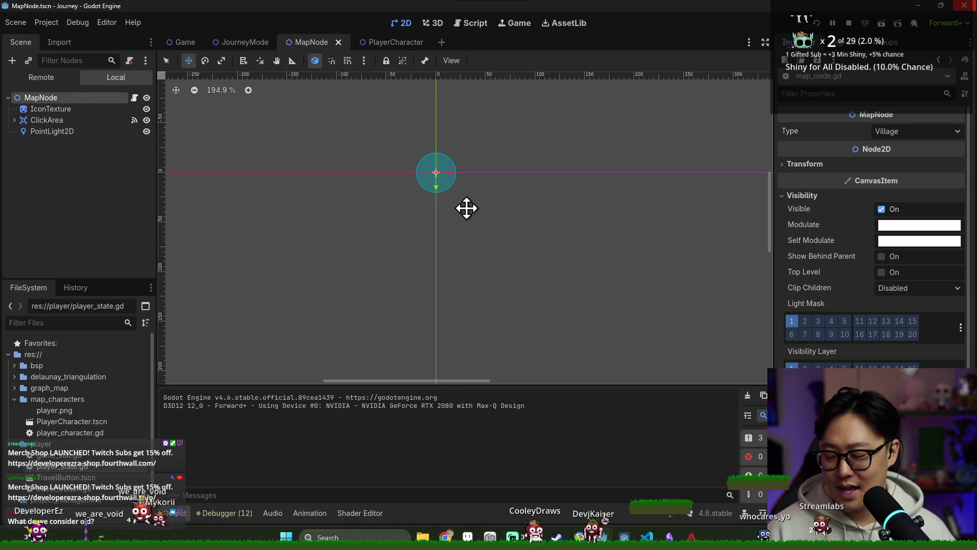
# Save the MapNode scene
pyautogui.scroll(10, 436, 171)
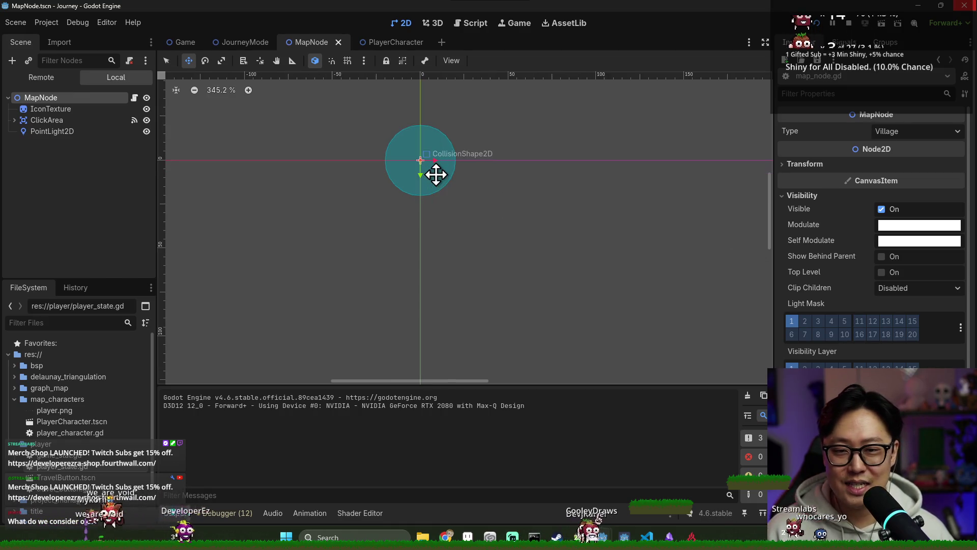
pyautogui.hotkey('ctrl', 's')
pyautogui.scroll(-4, 468, 213)
pyautogui.scroll(5, 468, 213)
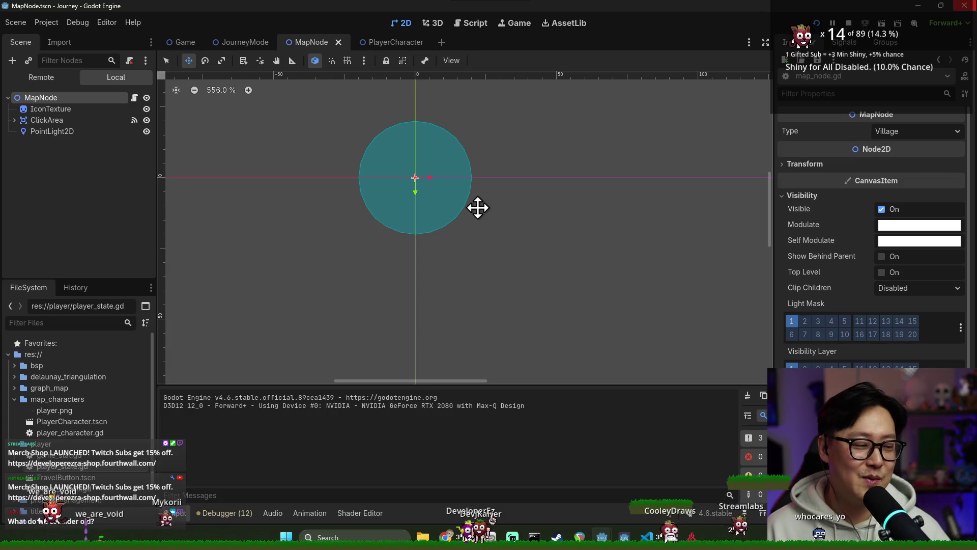
pyautogui.hotkey('ctrl', 's')
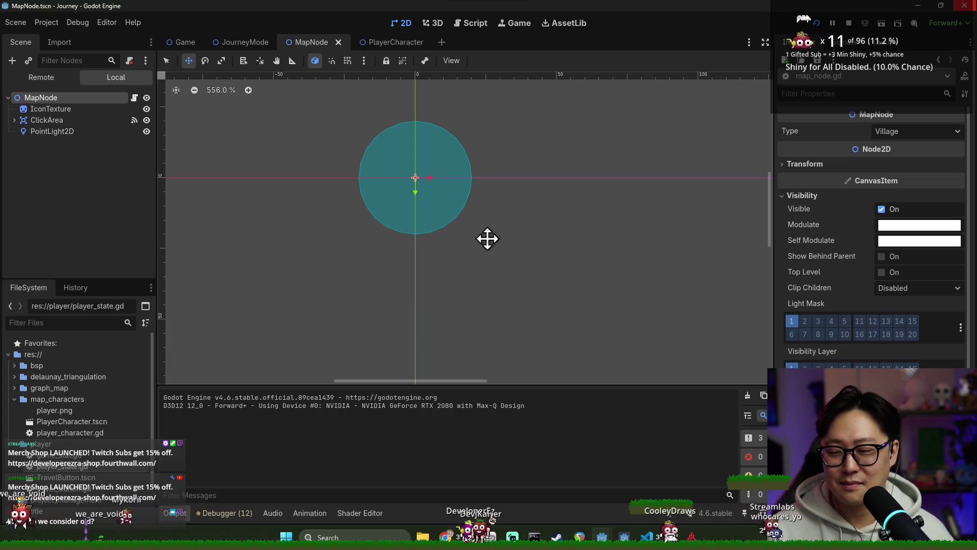
# Stop the running game and open map_node.gd in the Script editor
pyautogui.hotkey('alt', 'Tab')
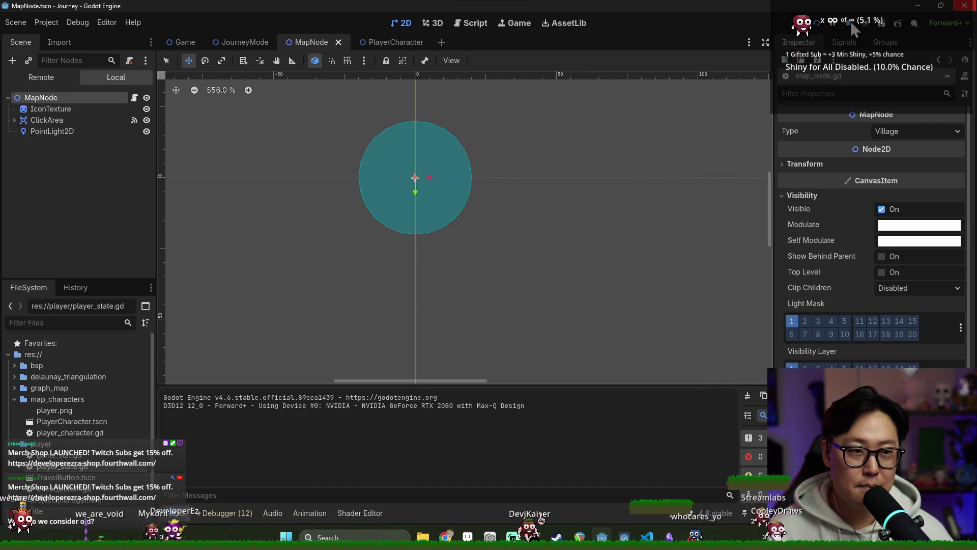
pyautogui.click(852, 24)
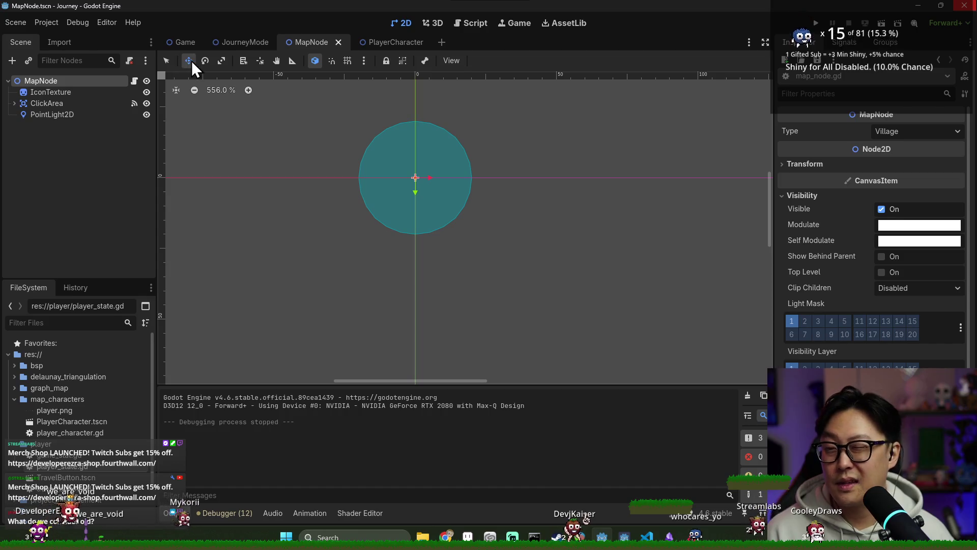
pyautogui.click(134, 81)
pyautogui.scroll(1, 379, 178)
pyautogui.hotkey('ctrl', 's')
pyautogui.hotkey('ctrl', 's')
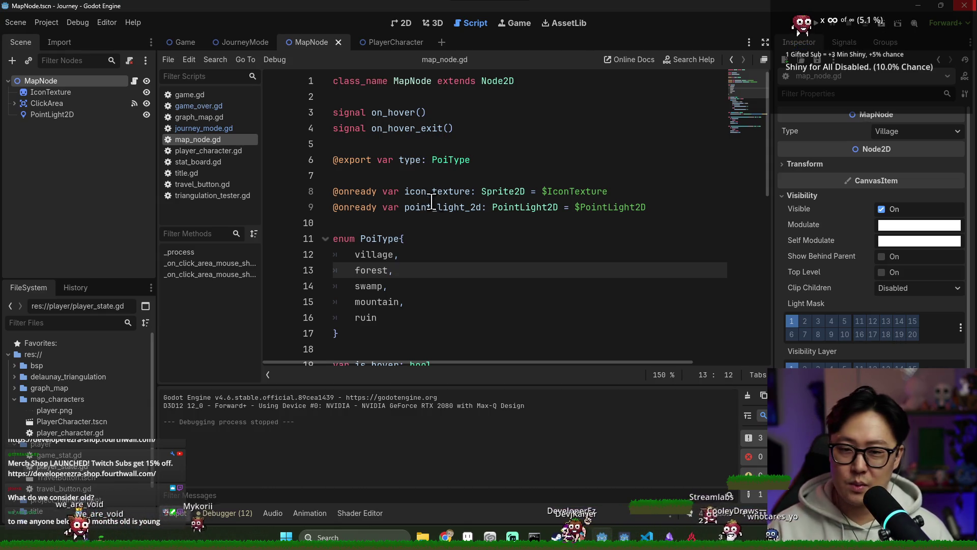
pyautogui.hotkey('ctrl', 's')
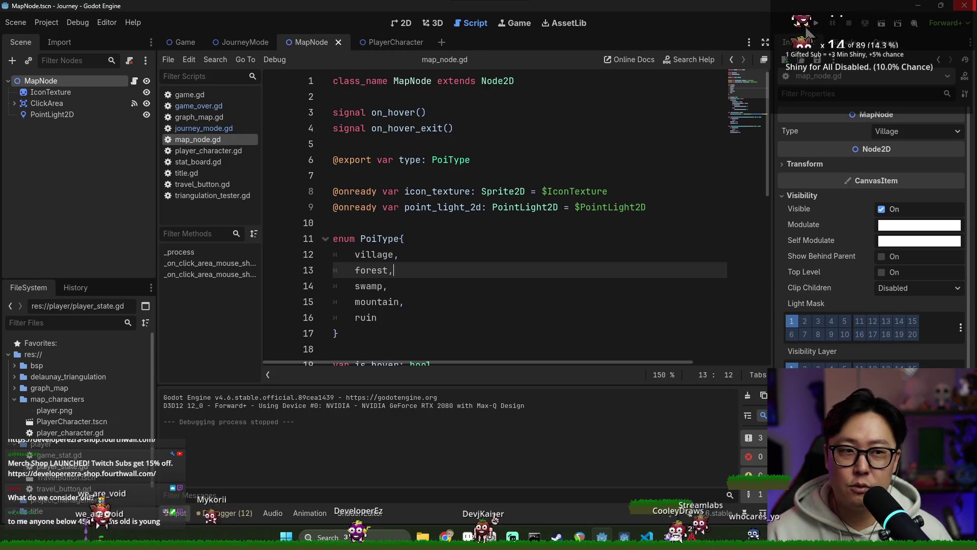
pyautogui.click(814, 23)
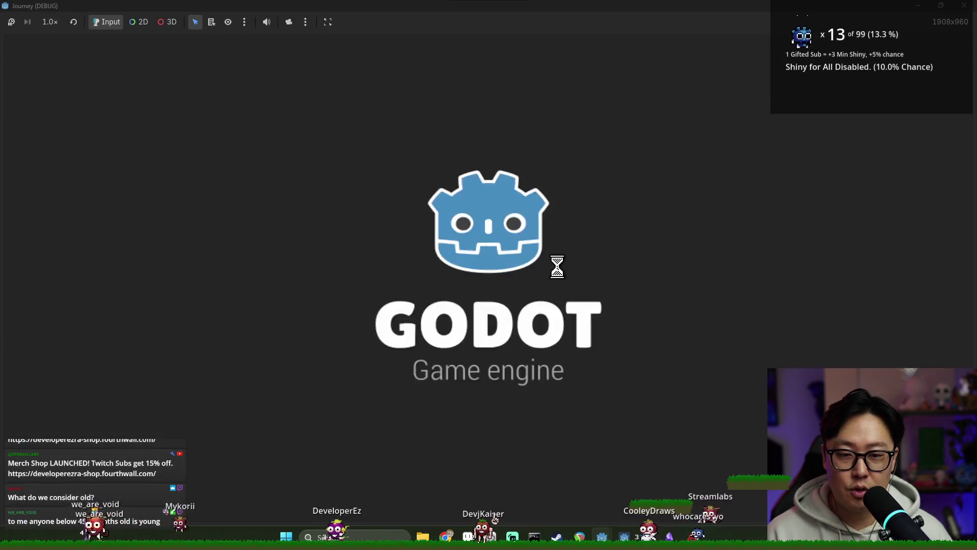
pyautogui.click(497, 280)
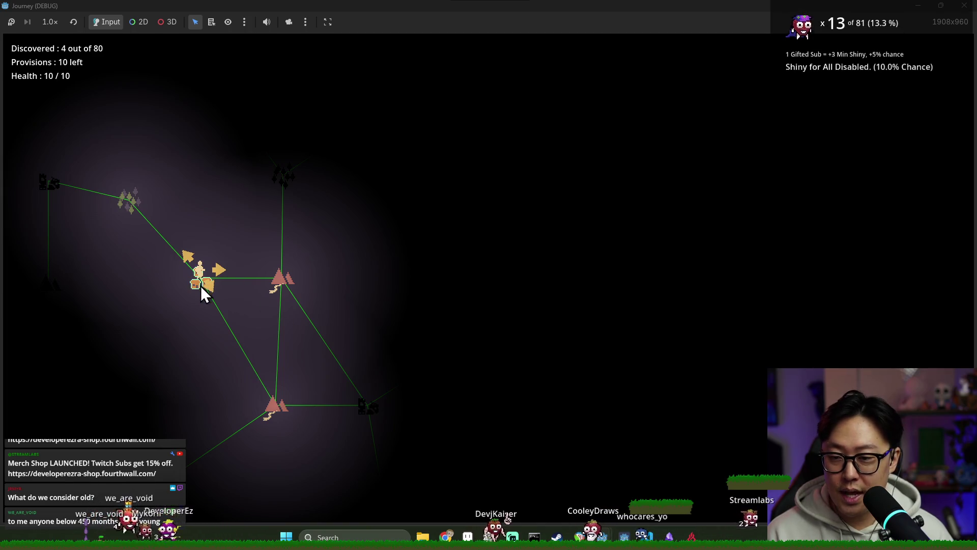
pyautogui.click(276, 285)
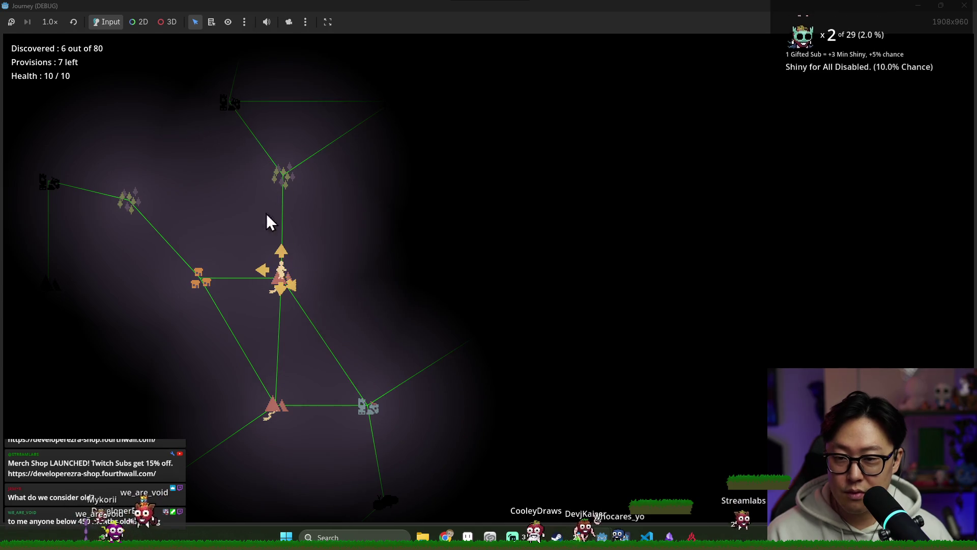
pyautogui.click(281, 253)
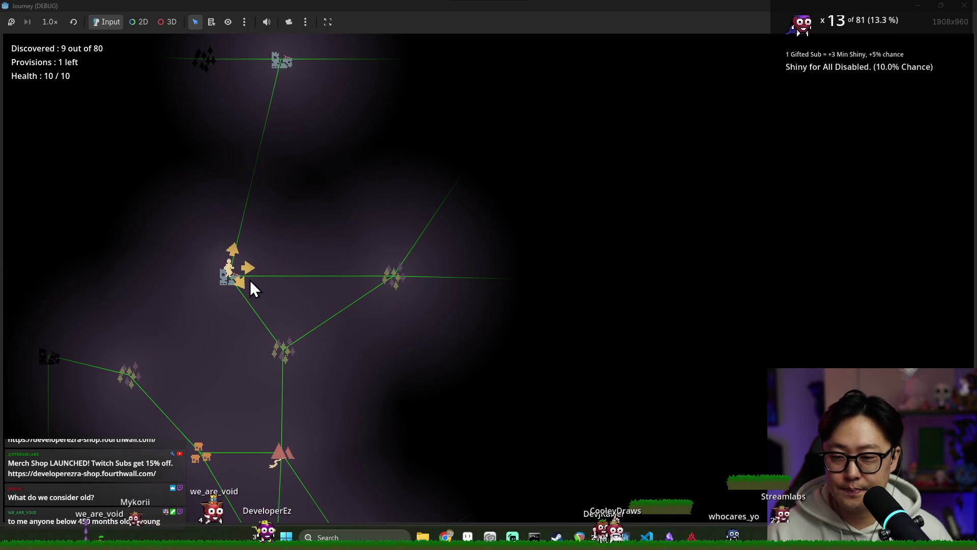
pyautogui.click(250, 280)
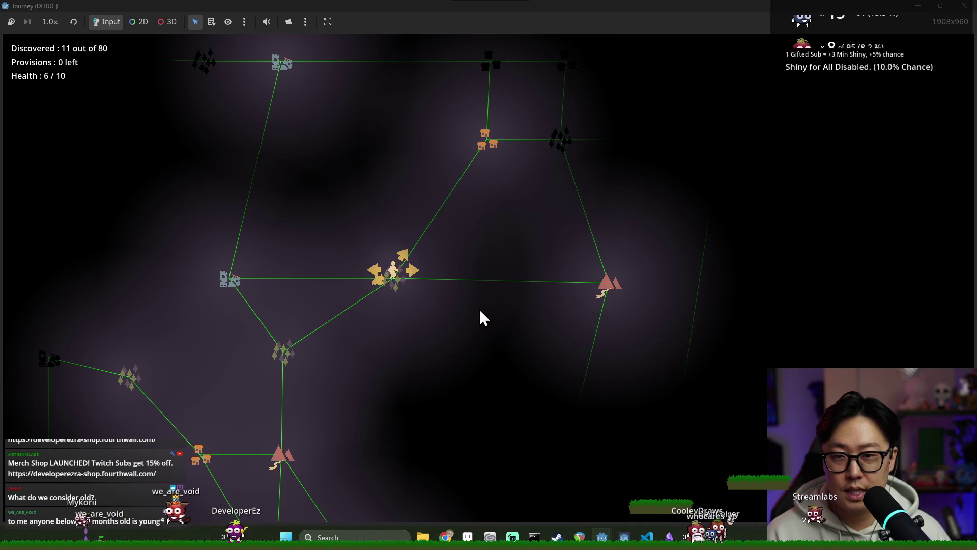
pyautogui.press('F8')
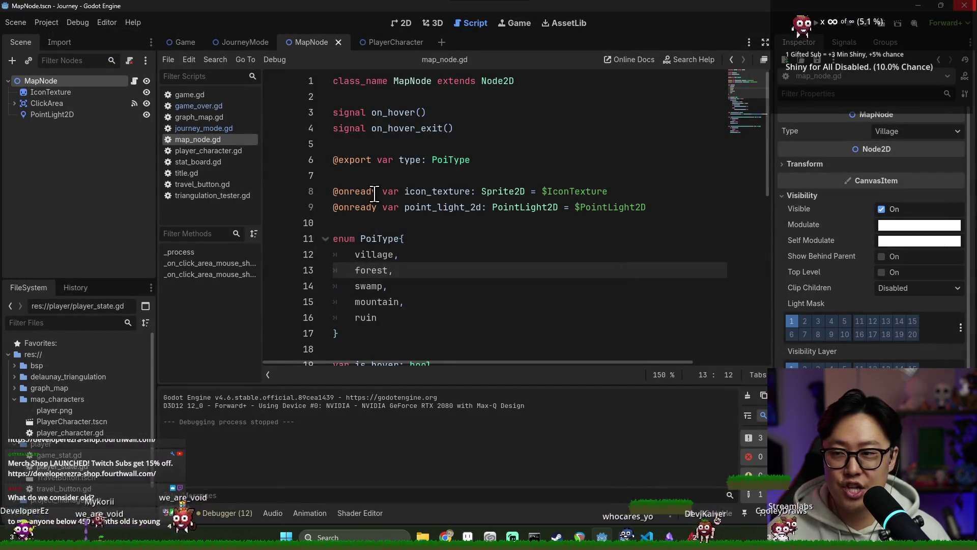
pyautogui.moveTo(374, 193)
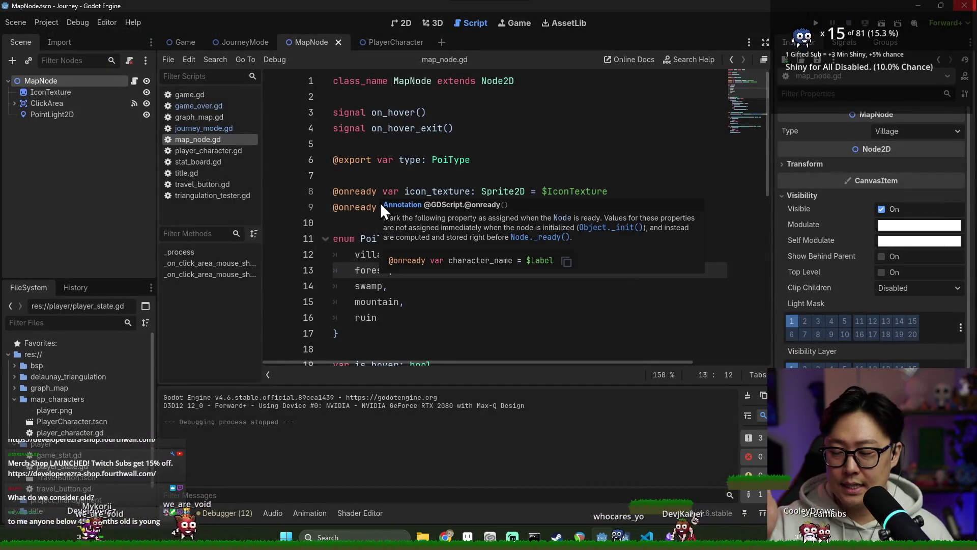
pyautogui.click(390, 160)
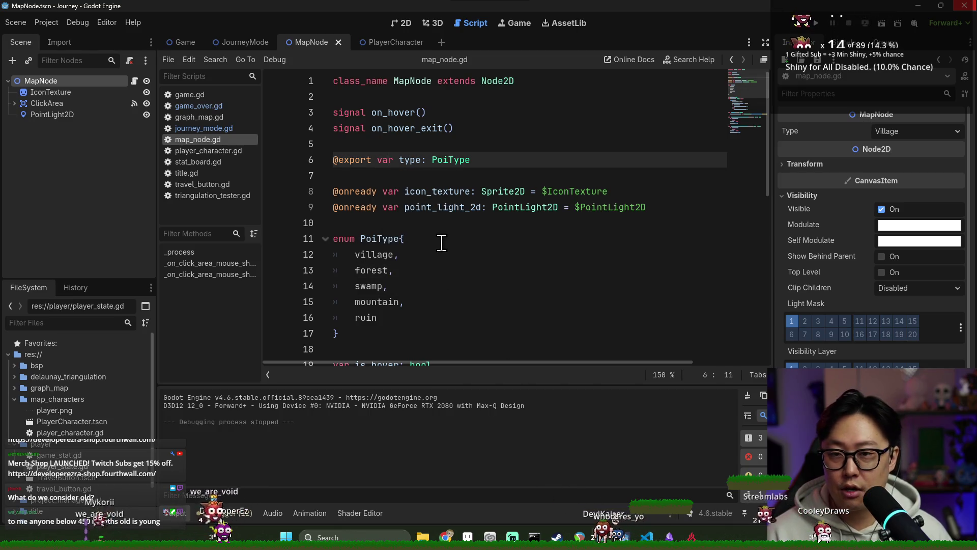
pyautogui.click(402, 23)
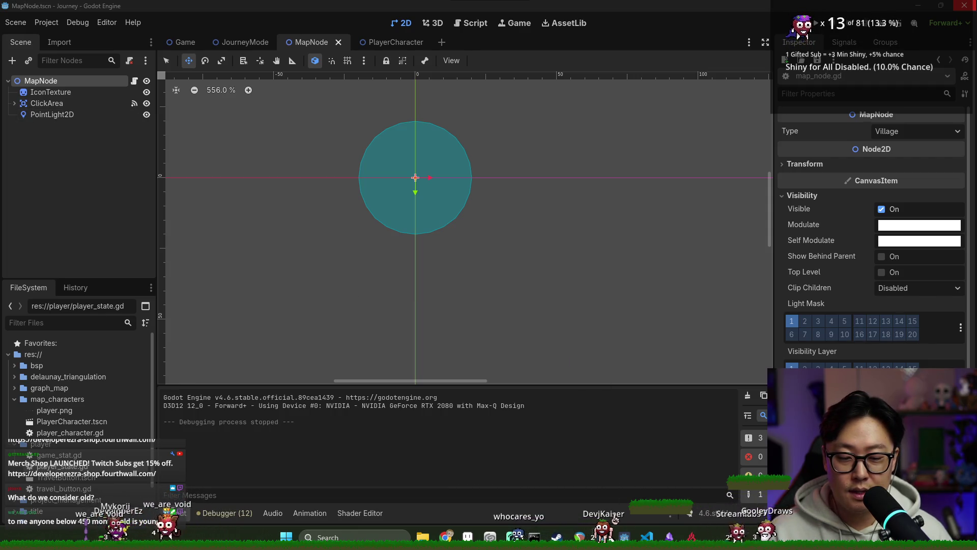
pyautogui.rightClick(602, 537)
pyautogui.click(570, 464)
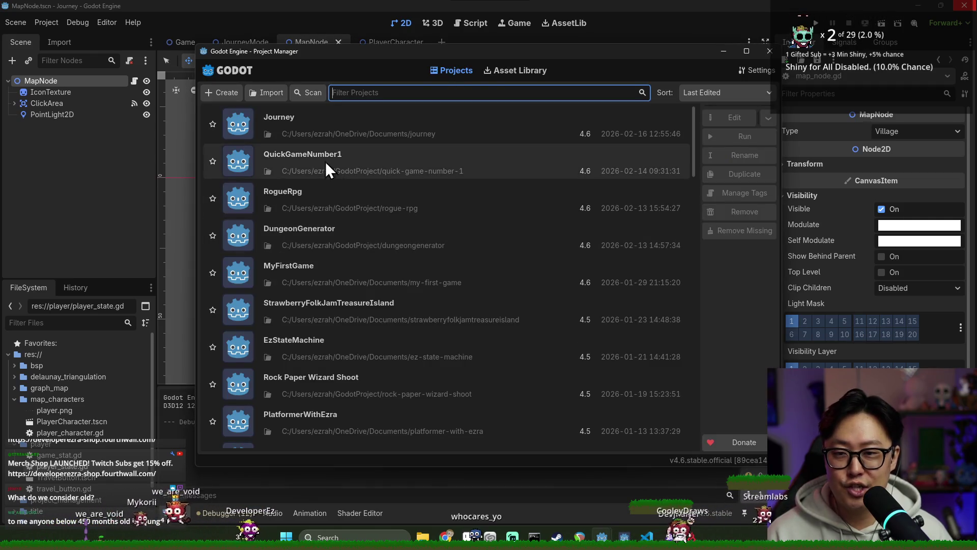
# Browse through the Project Manager's list of projects
pyautogui.scroll(-3, 328, 239)
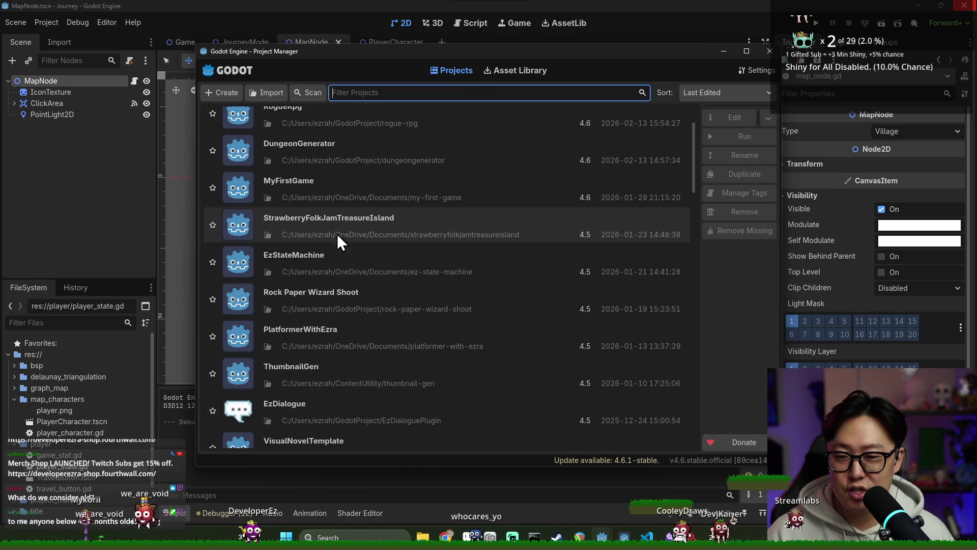
pyautogui.scroll(-3, 309, 379)
pyautogui.scroll(-7, 313, 376)
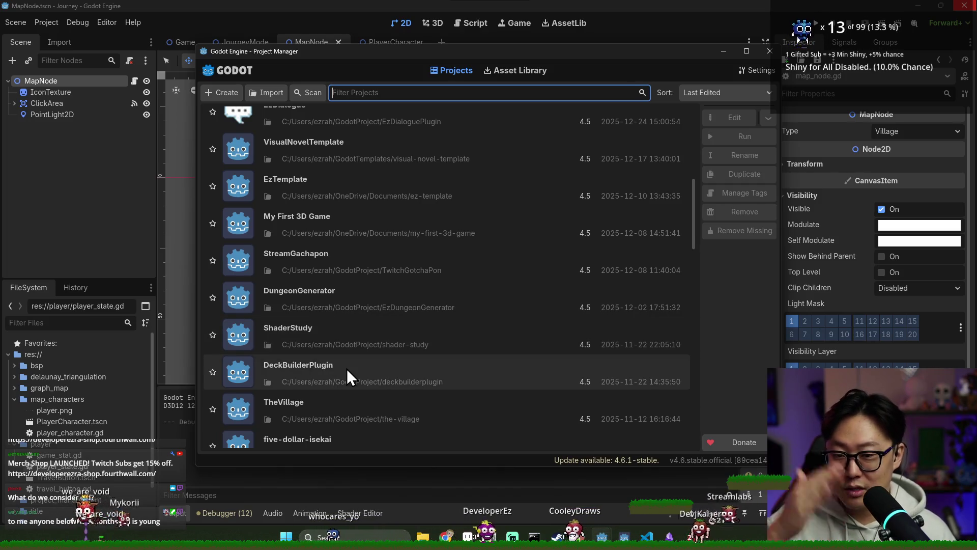
pyautogui.scroll(-3, 346, 368)
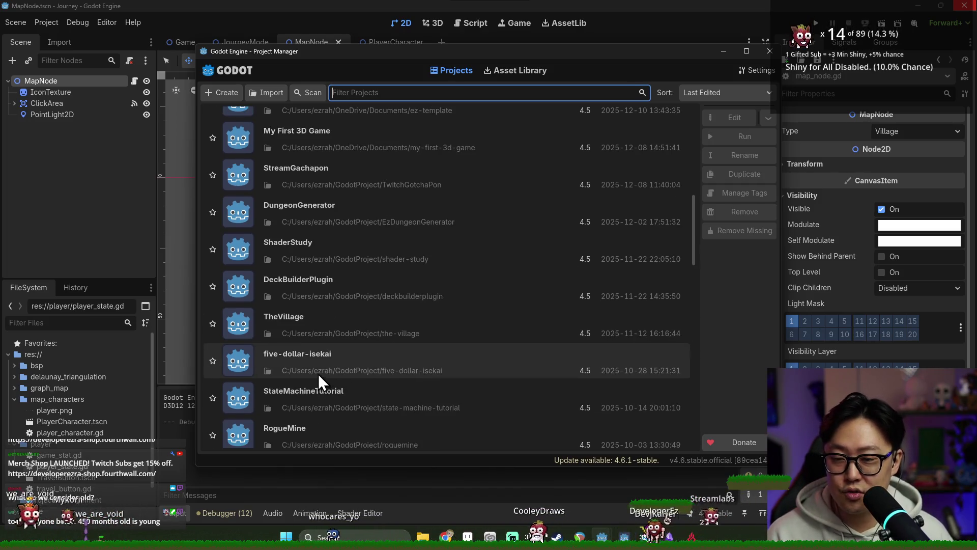
pyautogui.scroll(3, 321, 371)
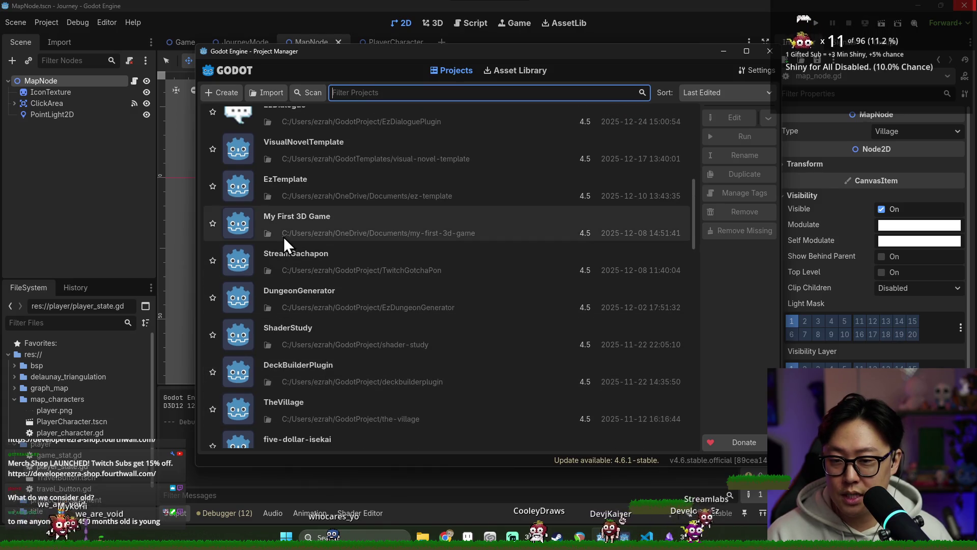
pyautogui.scroll(-3, 356, 366)
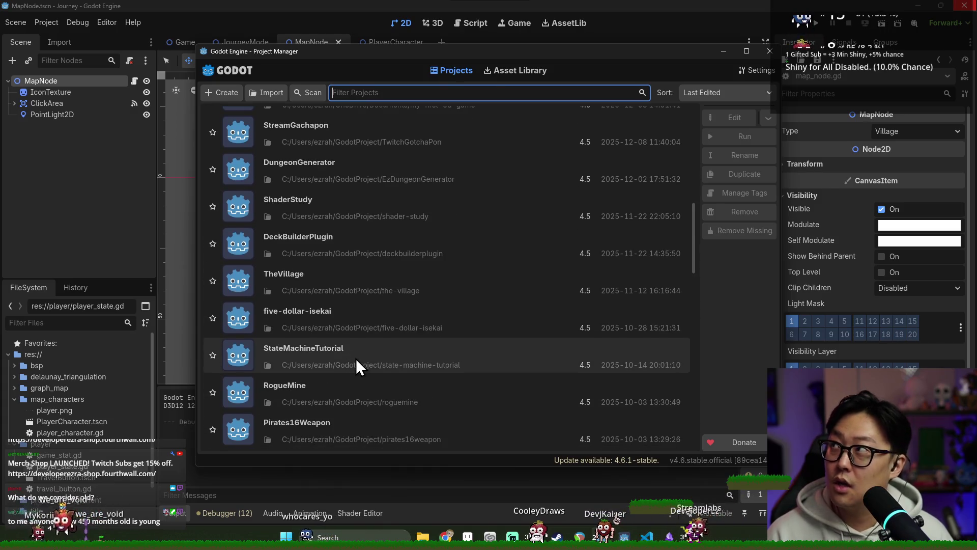
pyautogui.scroll(10, 356, 359)
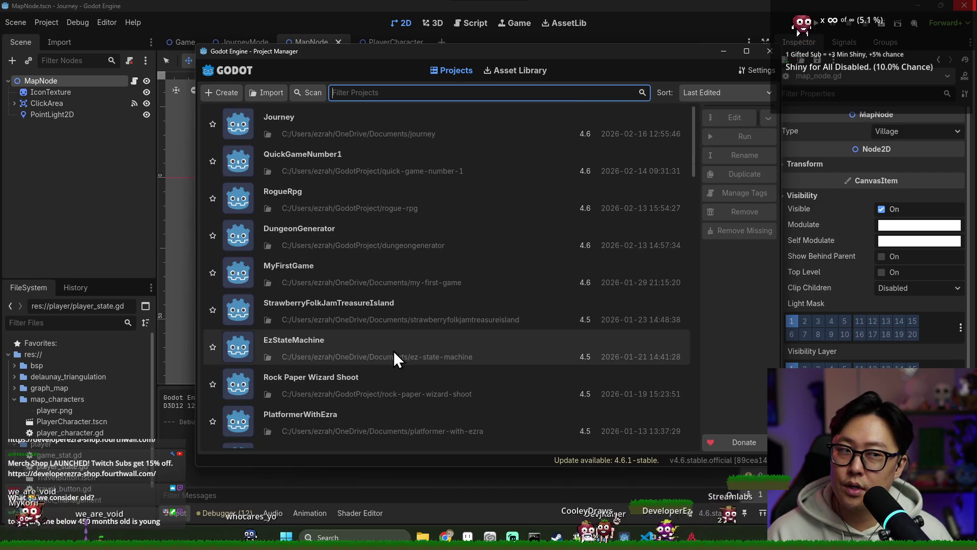
pyautogui.scroll(-2, 333, 290)
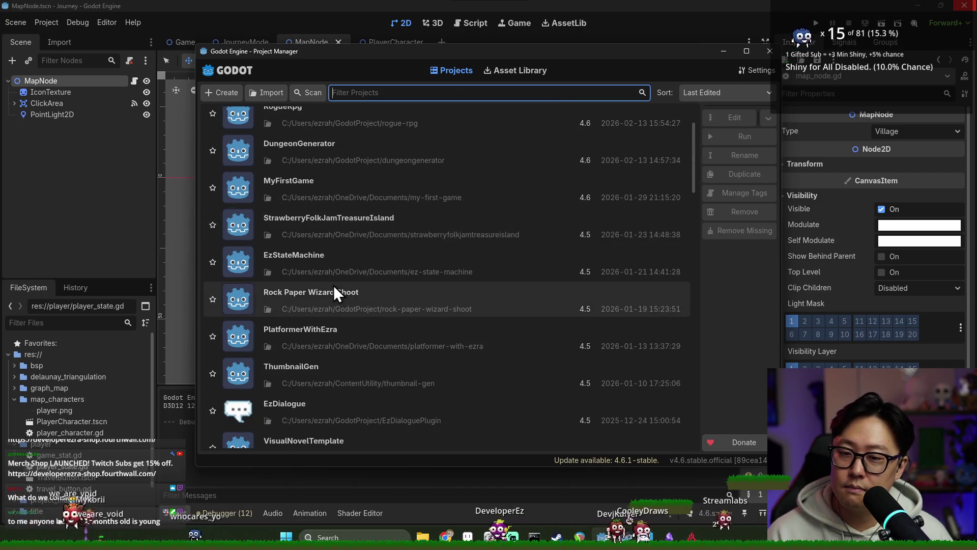
pyautogui.scroll(-3, 335, 291)
pyautogui.scroll(-2, 335, 341)
pyautogui.scroll(3, 329, 340)
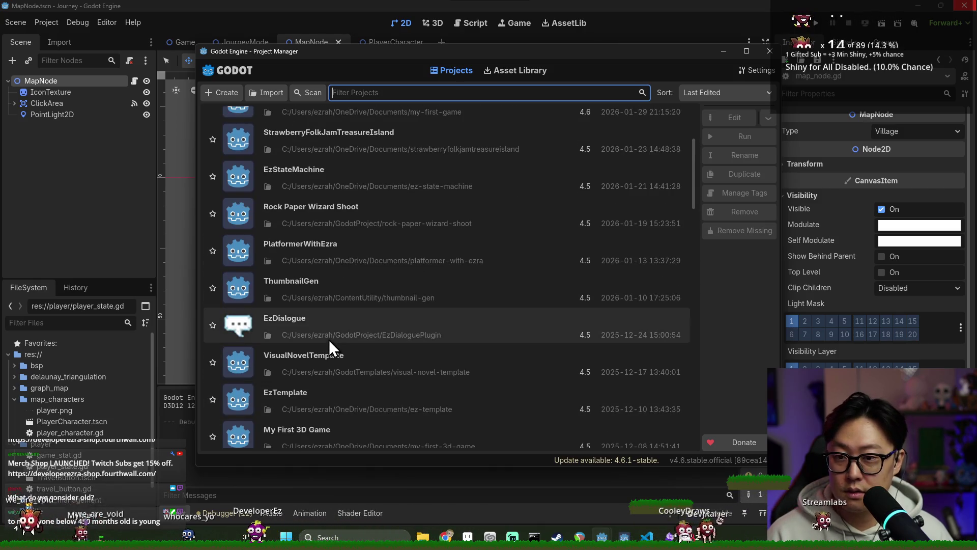
pyautogui.scroll(1, 319, 304)
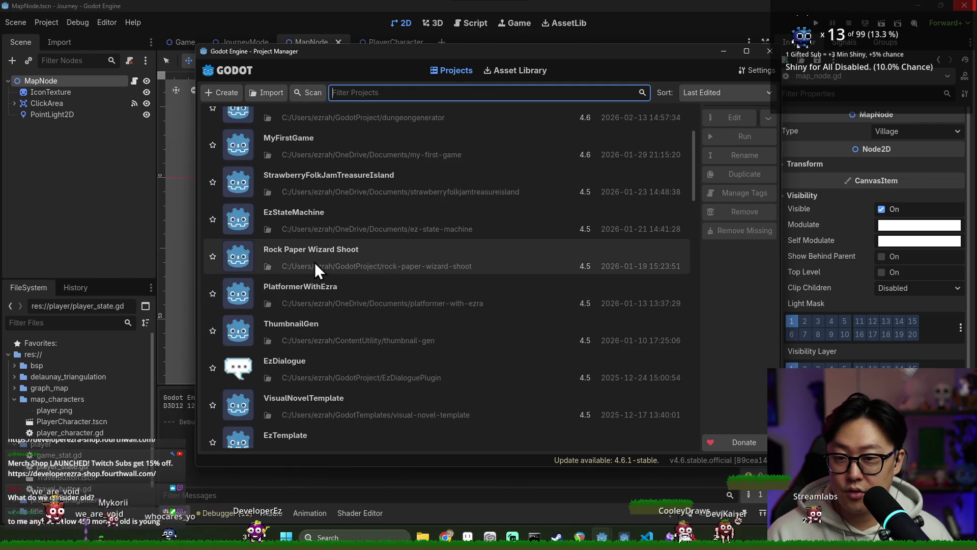
pyautogui.scroll(2, 320, 267)
pyautogui.scroll(1, 303, 211)
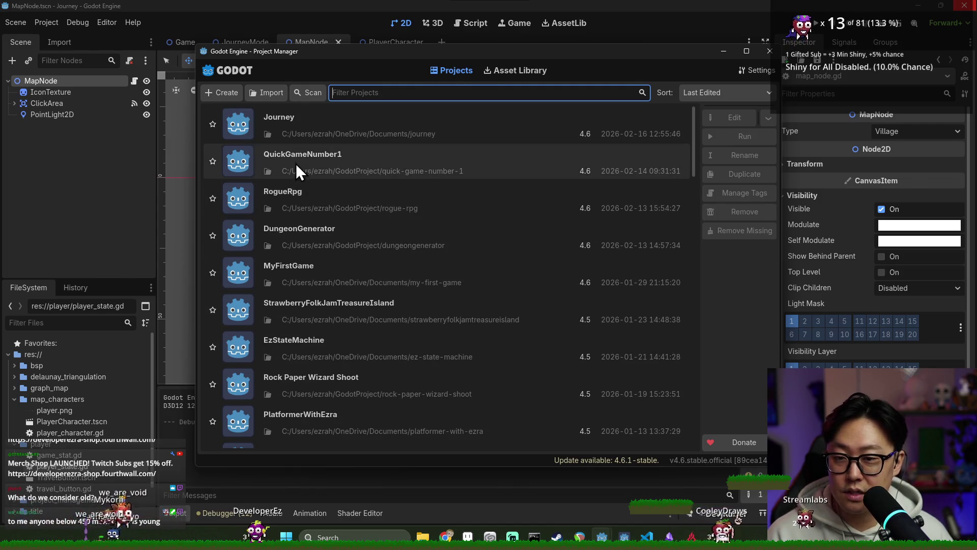
pyautogui.scroll(-5, 307, 193)
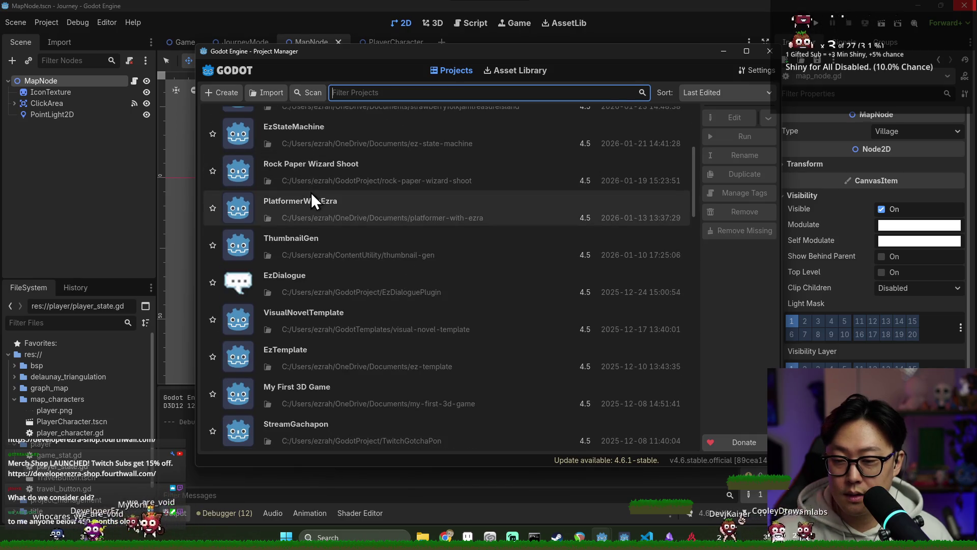
# Filter projects by 'shader' and open ShaderStudy, accepting the version warning
pyautogui.write('bala')
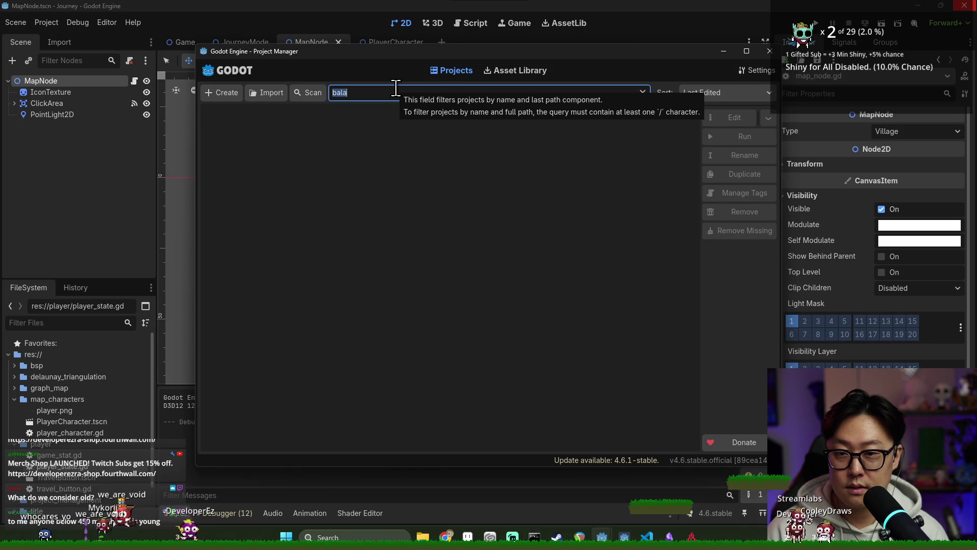
pyautogui.press('BackSpace')
pyautogui.write('shader')
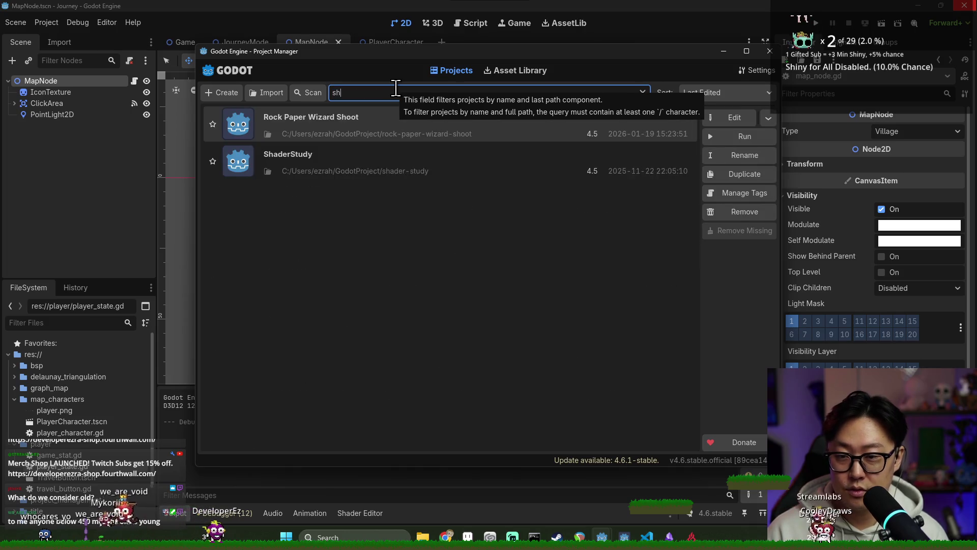
pyautogui.doubleClick(356, 121)
pyautogui.click(501, 315)
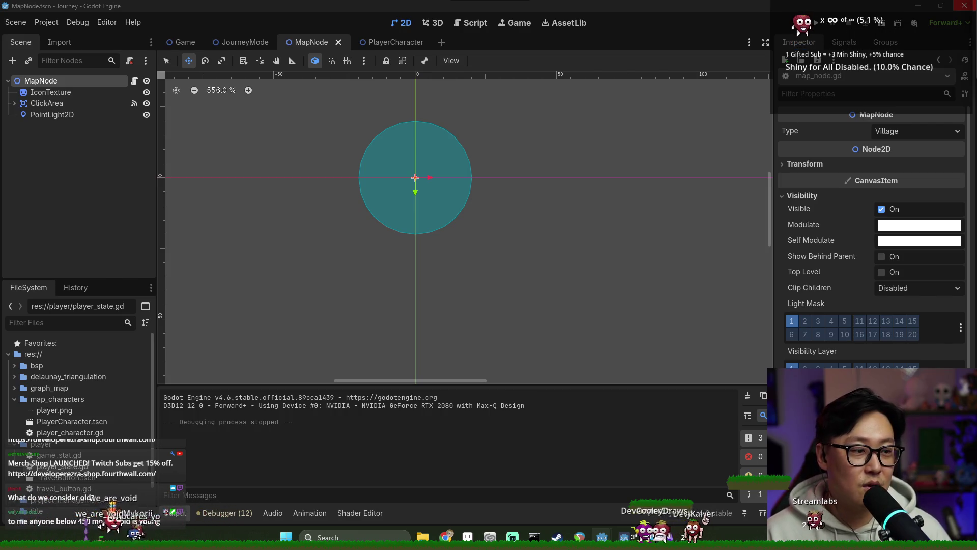
# Bring the Journey editor forward and reopen the Project Manager from the Godot taskbar icon
pyautogui.hotkey('alt', 'Tab')
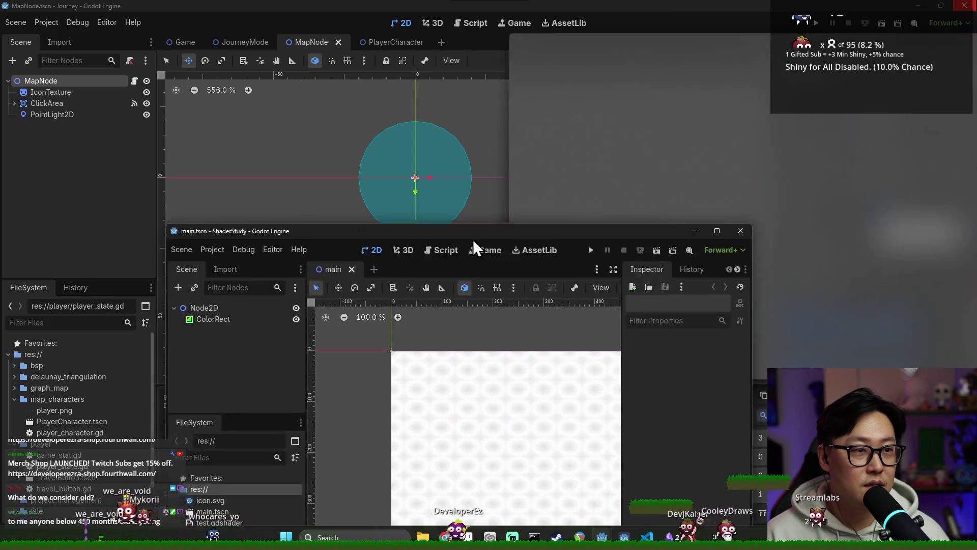
pyautogui.moveTo(473, 239); pyautogui.dragTo(300, 2)
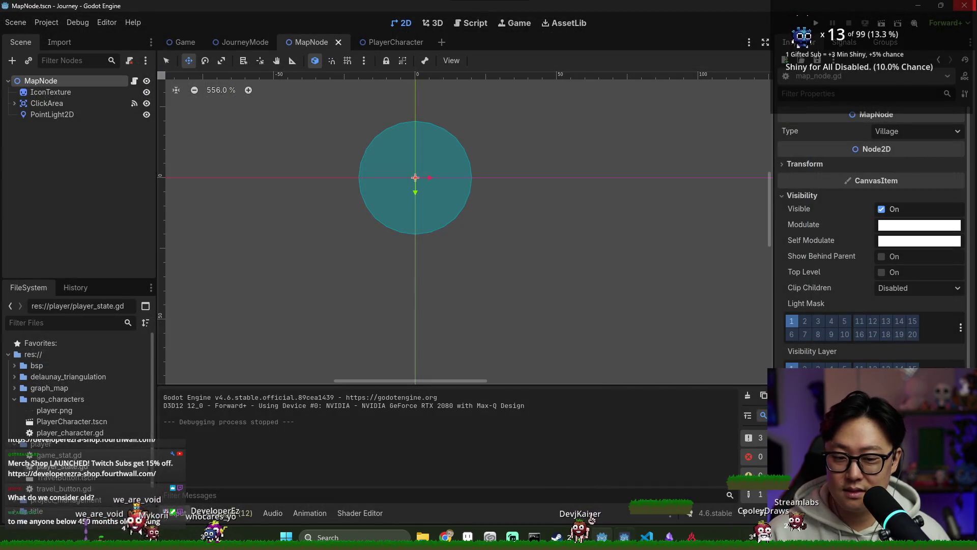
pyautogui.rightClick(591, 518)
pyautogui.click(589, 465)
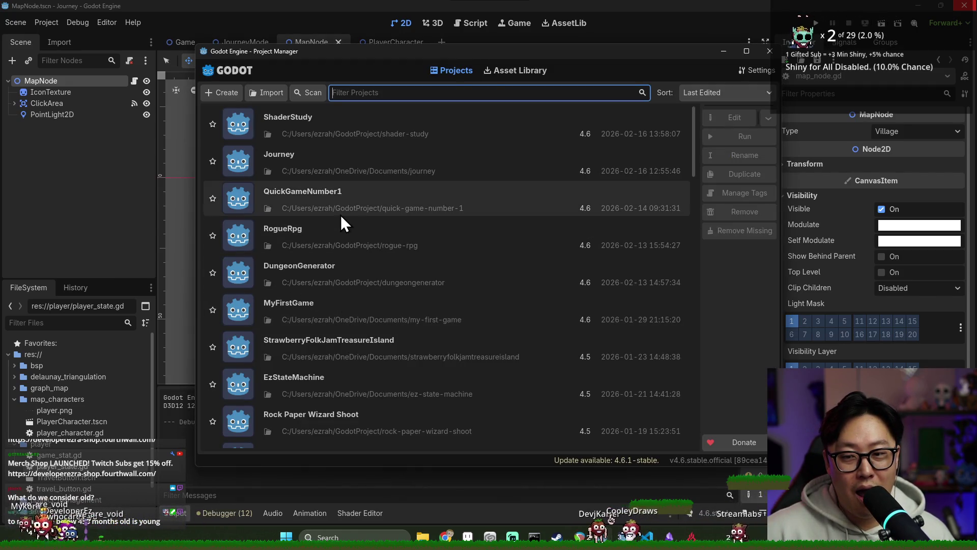
# Scroll the project list, selecting PlatformerWithEzra, StrawberryFolkJamTreasureIsland and DungeonGenerator along the way
pyautogui.scroll(-1, 339, 229)
pyautogui.scroll(-2, 335, 252)
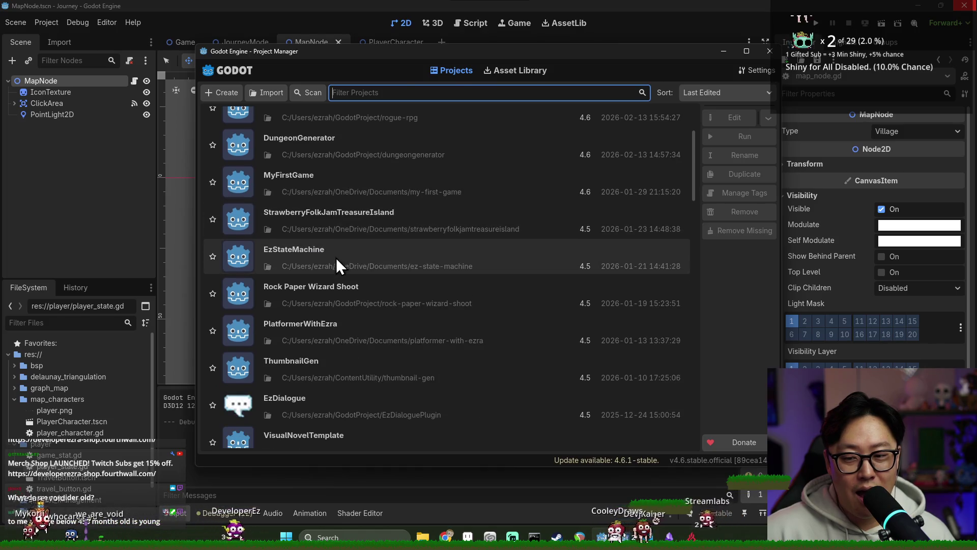
pyautogui.scroll(-2, 339, 389)
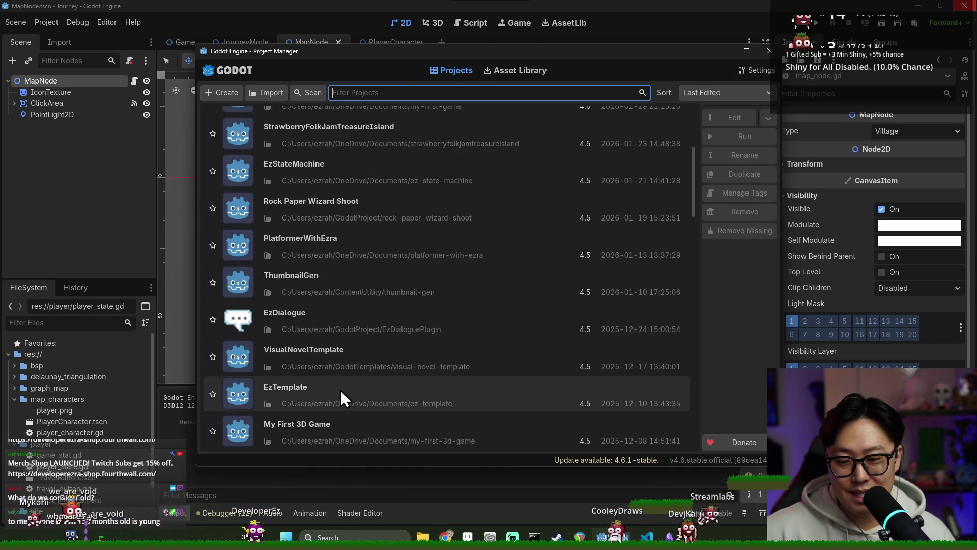
pyautogui.click(310, 251)
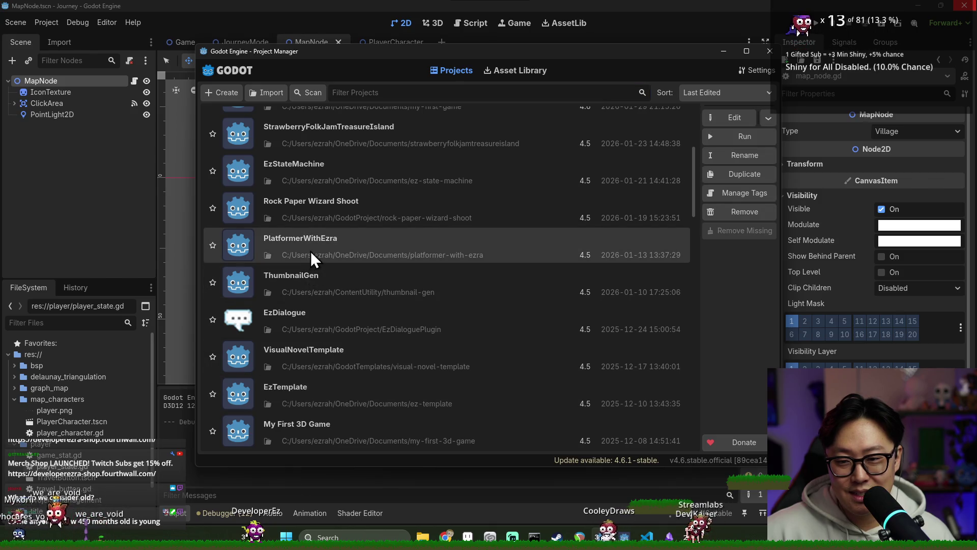
pyautogui.scroll(2, 337, 267)
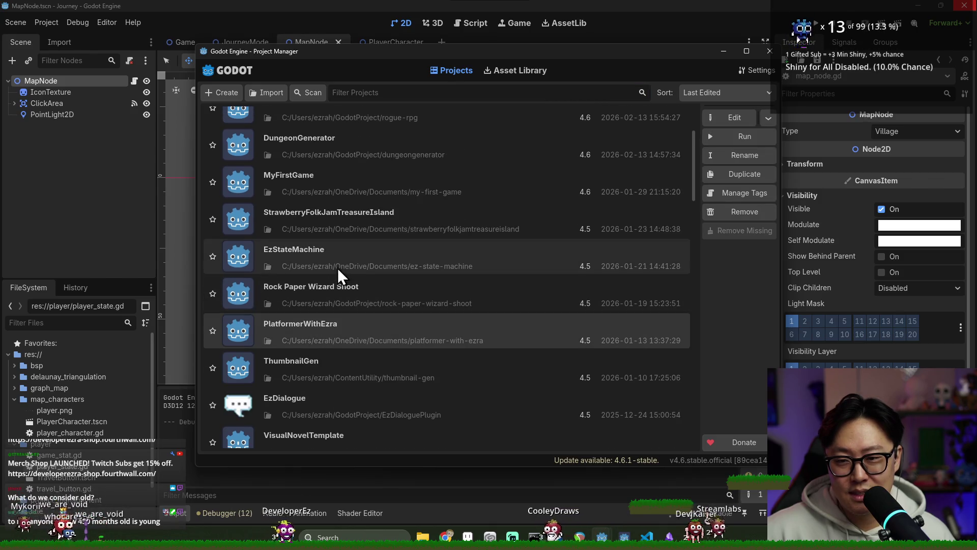
pyautogui.click(322, 214)
pyautogui.scroll(1, 322, 242)
pyautogui.click(316, 191)
pyautogui.scroll(2, 321, 240)
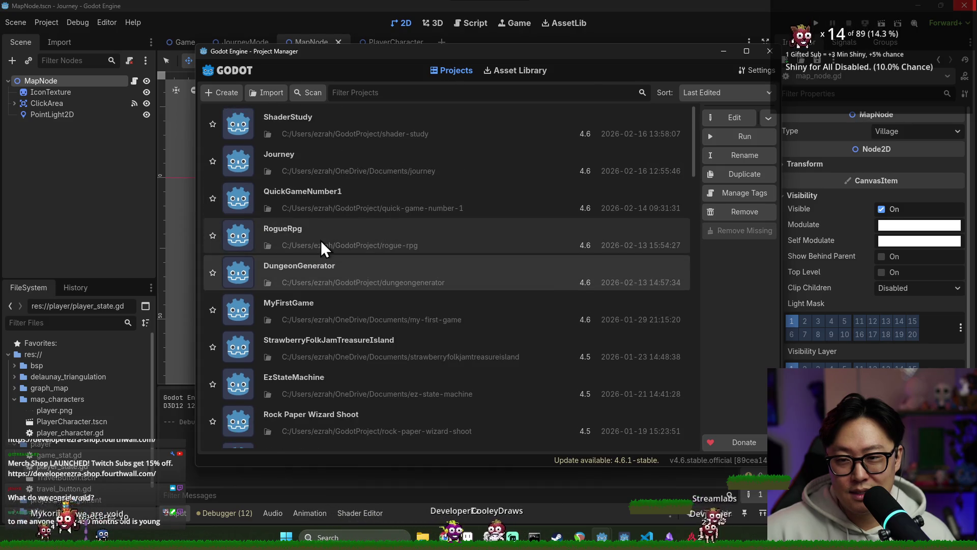
pyautogui.scroll(-3, 331, 224)
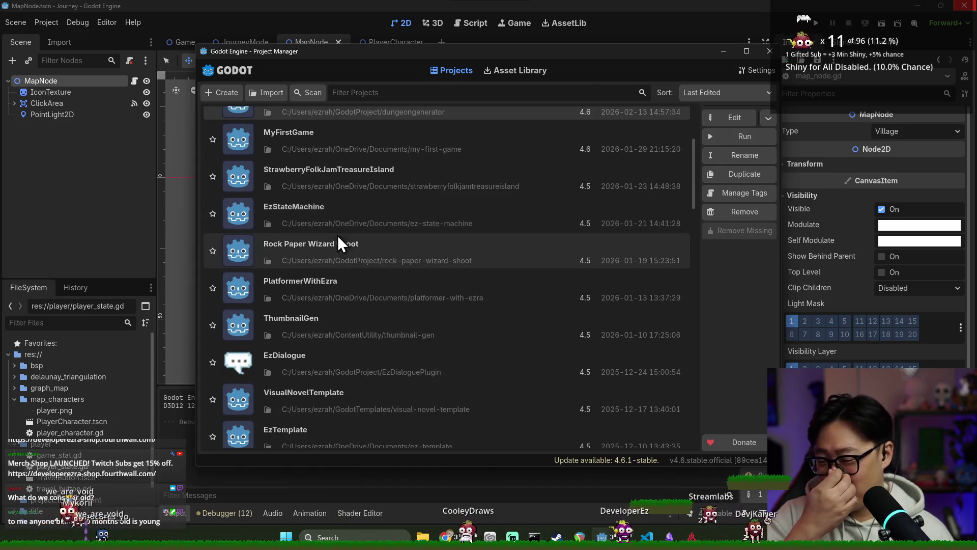
pyautogui.scroll(-1, 392, 298)
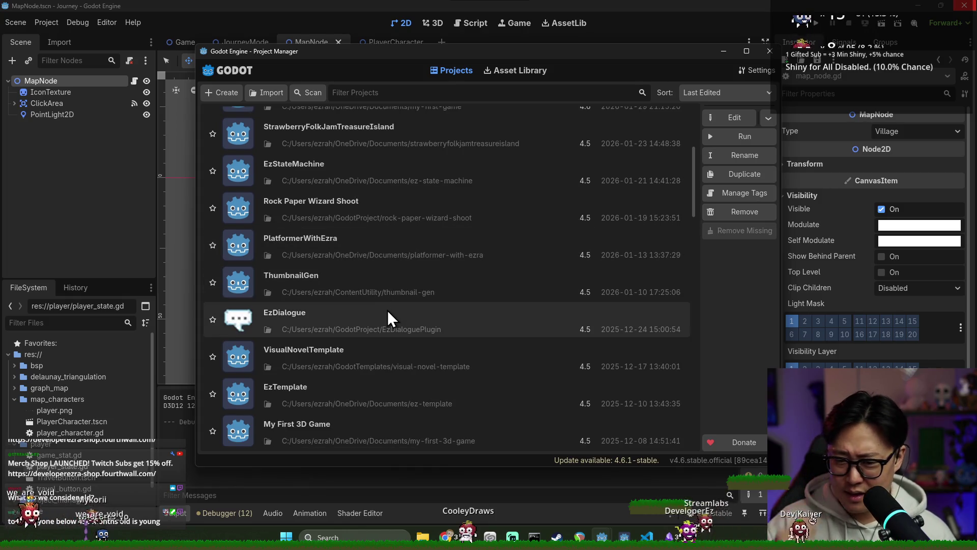
pyautogui.scroll(-2, 386, 310)
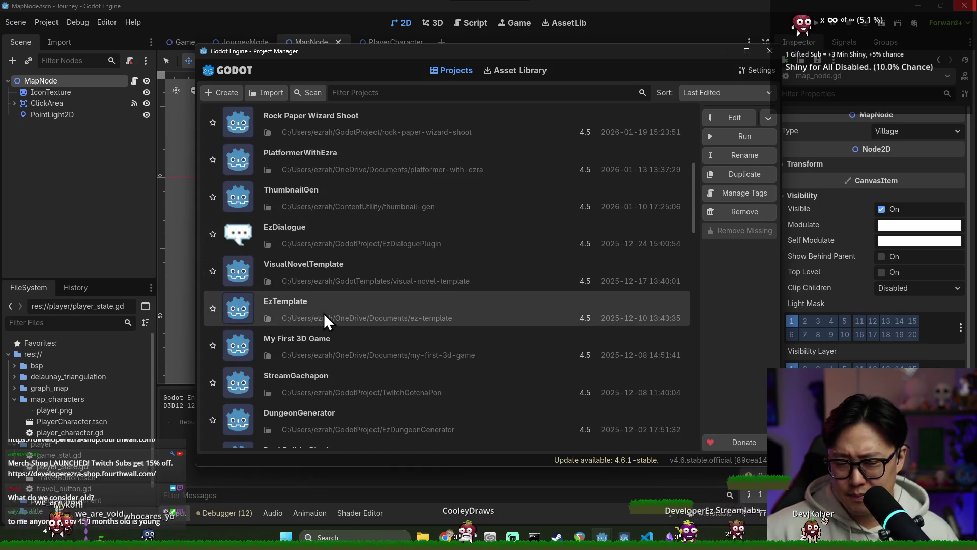
# Open EzTemplate, accepting its upgrade to Godot 4.6
pyautogui.doubleClick(362, 311)
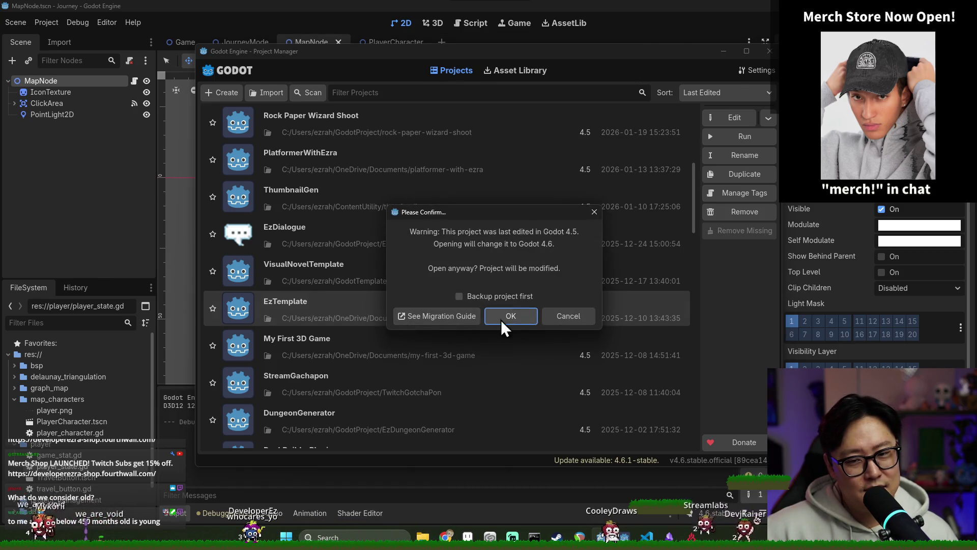
pyautogui.click(504, 318)
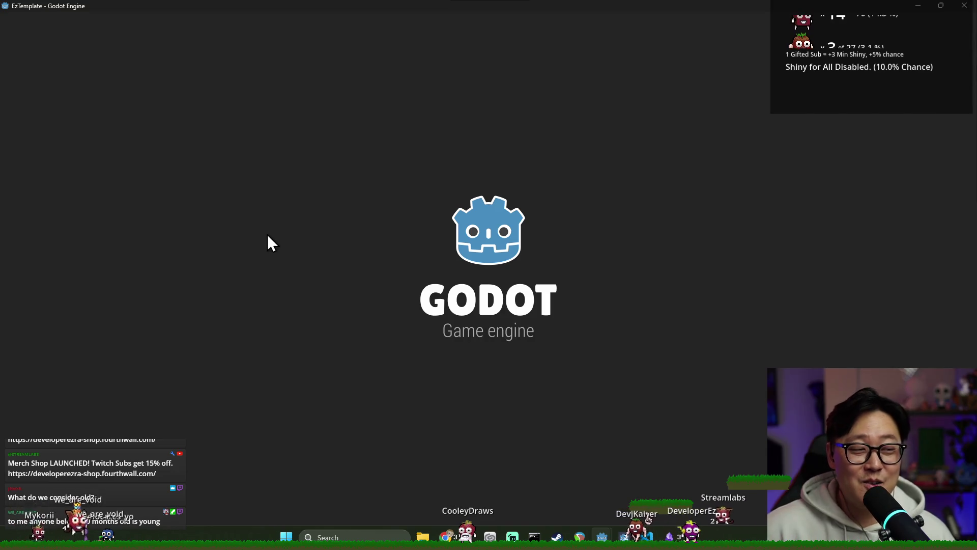
pyautogui.press('super')
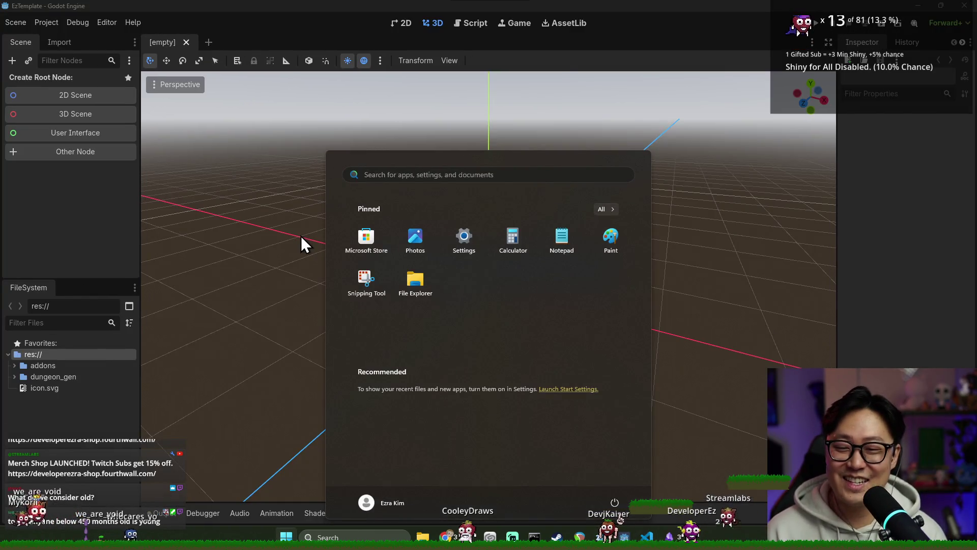
pyautogui.write('cal')
pyautogui.press('Return')
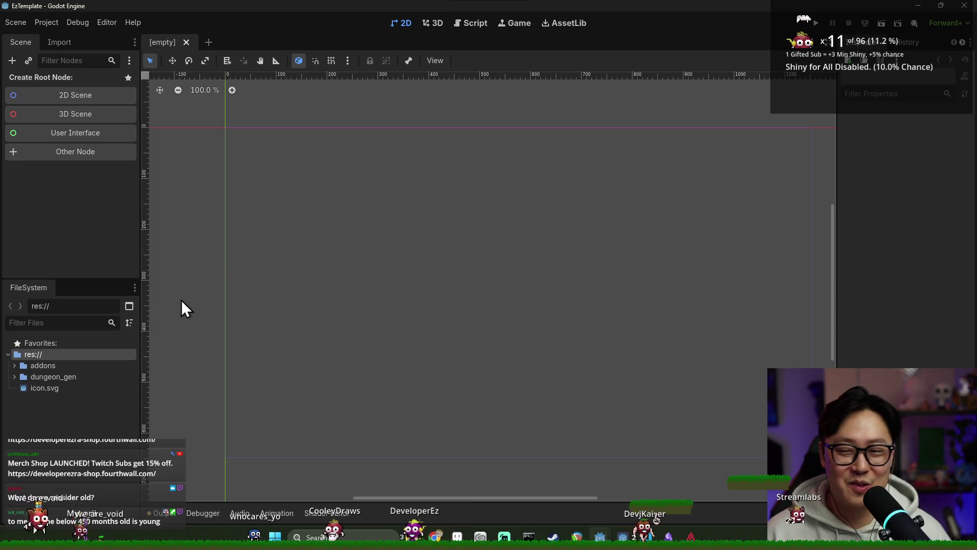
# Expand the dungeon_gen and addons folders in FileSystem, then close the EzTemplate window
pyautogui.click(53, 377)
pyautogui.doubleClick(52, 377)
pyautogui.doubleClick(56, 366)
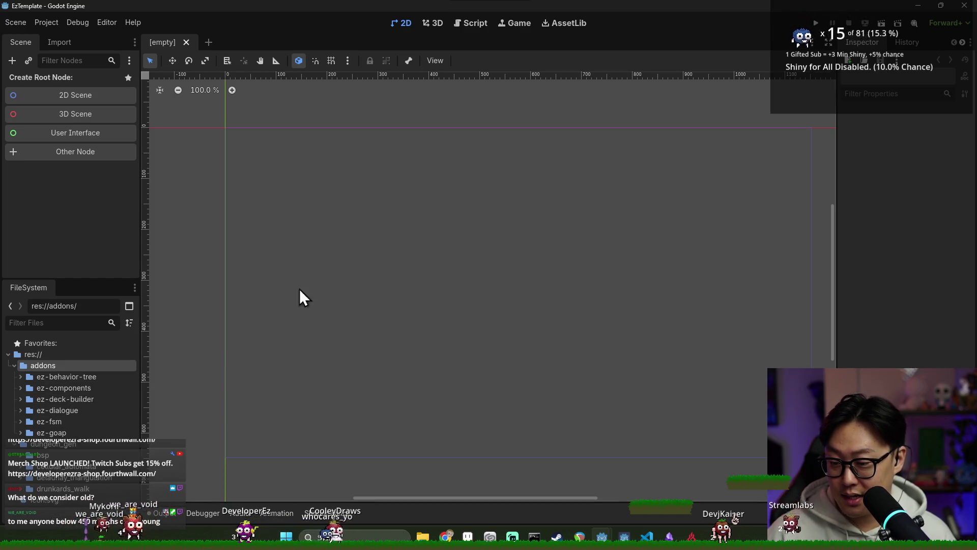
pyautogui.click(963, 6)
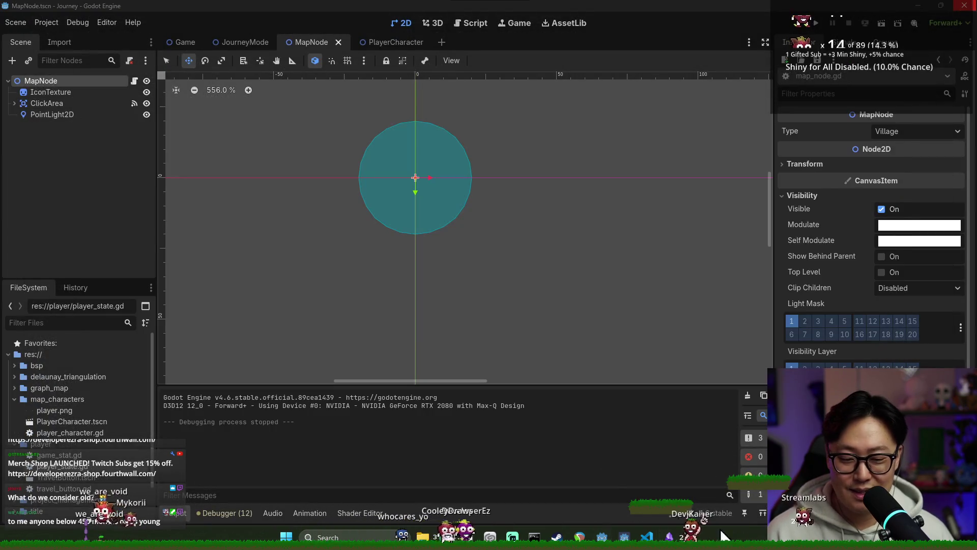
# Reopen the Project Manager, scroll to DeckBuilderPlugin, and open it in Godot 4.6
pyautogui.rightClick(602, 536)
pyautogui.click(603, 461)
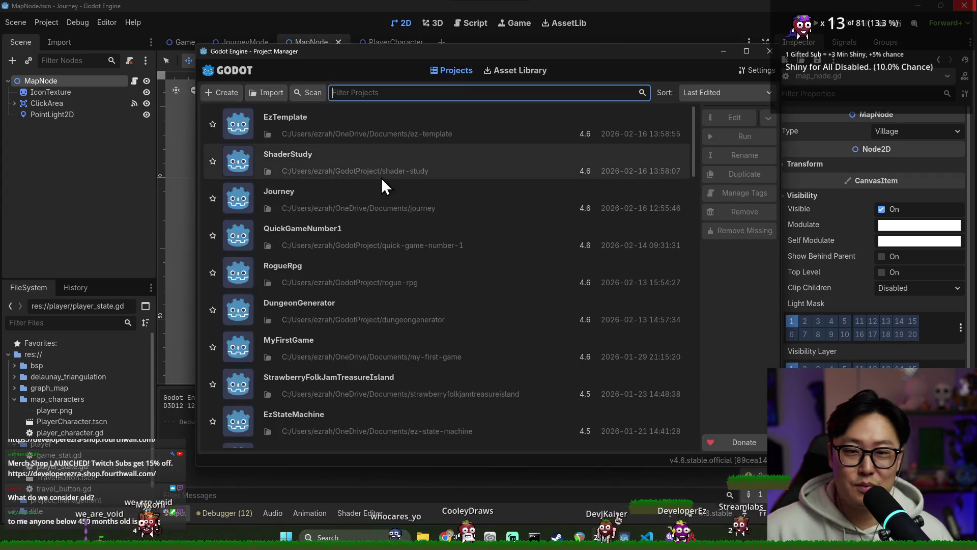
pyautogui.scroll(-3, 337, 259)
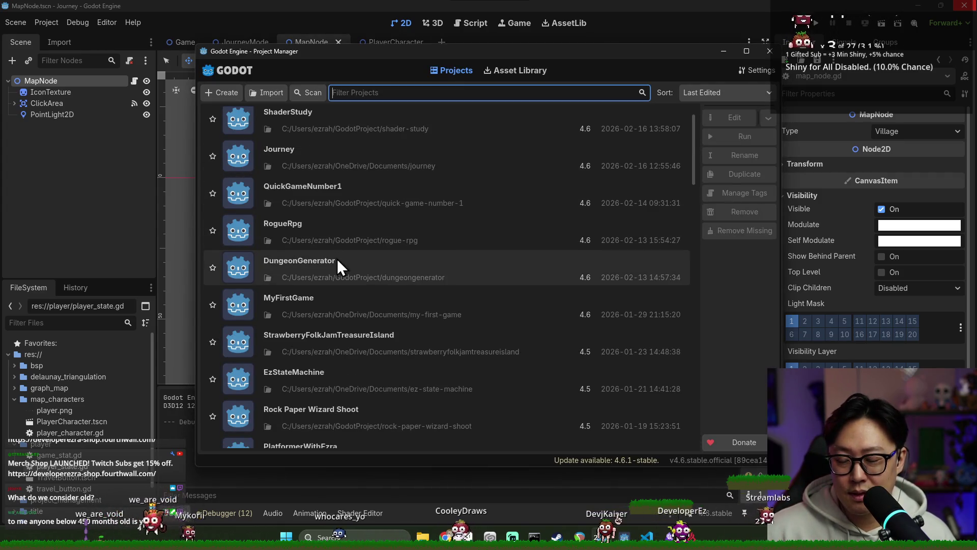
pyautogui.scroll(-3, 366, 331)
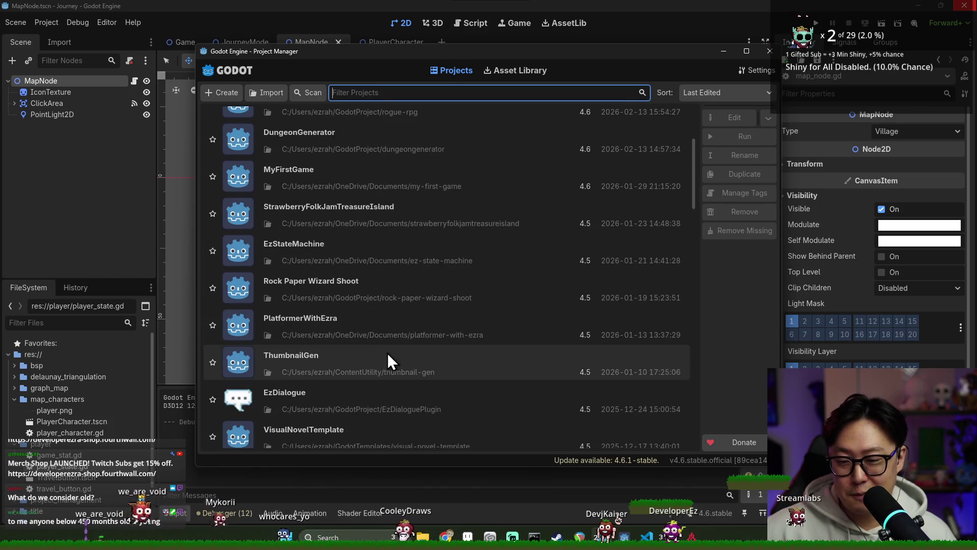
pyautogui.scroll(-1, 353, 368)
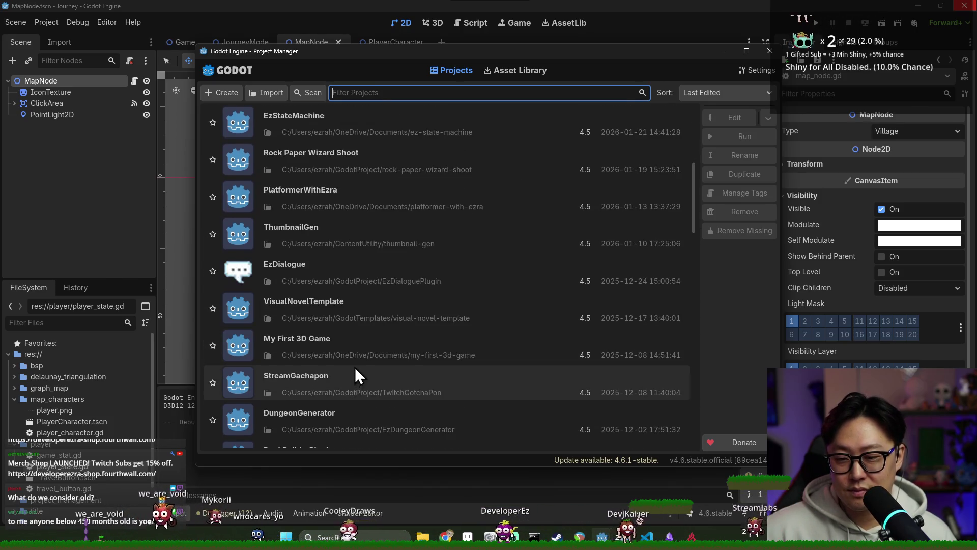
pyautogui.scroll(-1, 376, 386)
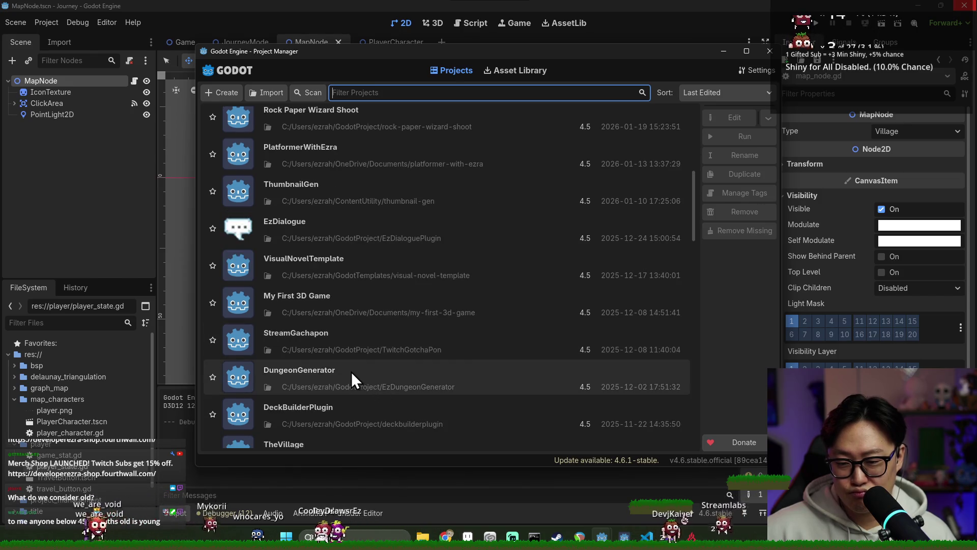
pyautogui.scroll(-2, 356, 372)
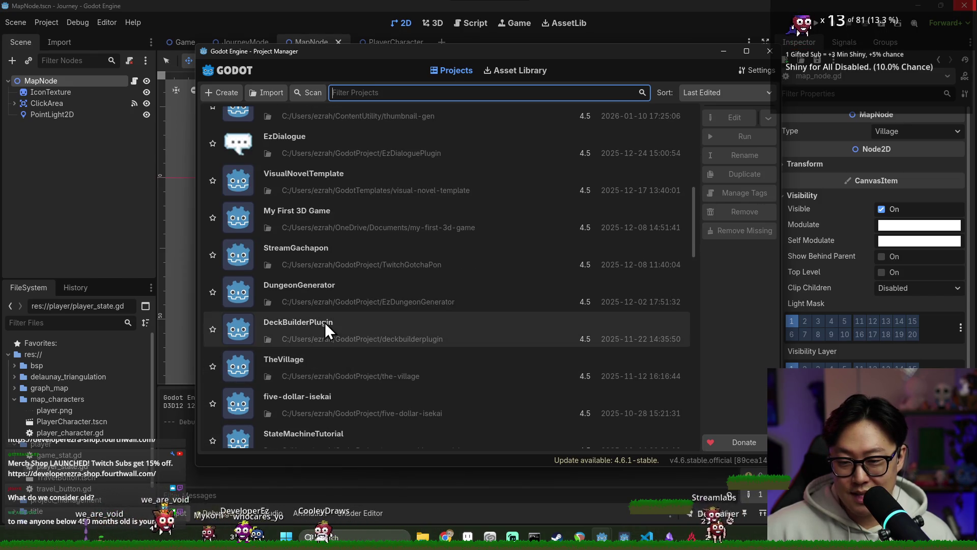
pyautogui.doubleClick(351, 332)
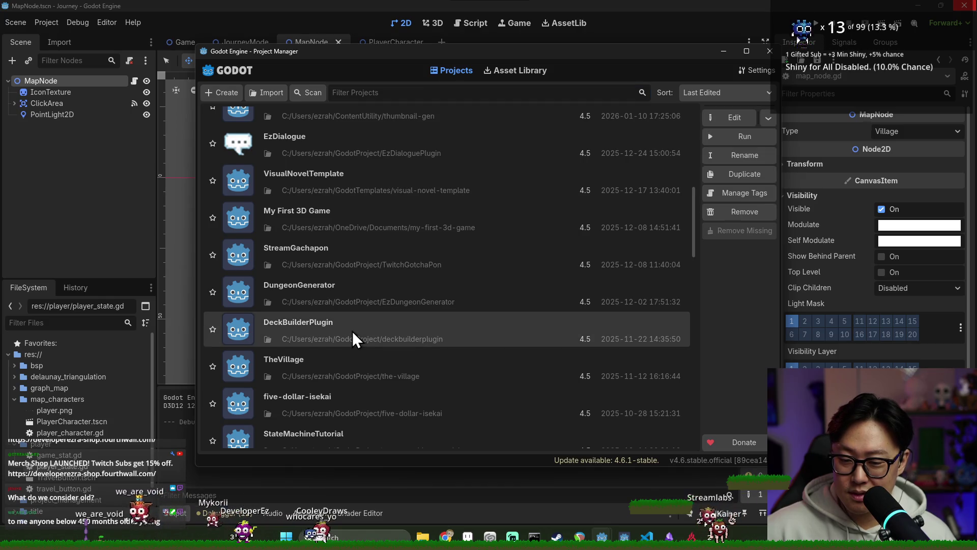
pyautogui.click(522, 316)
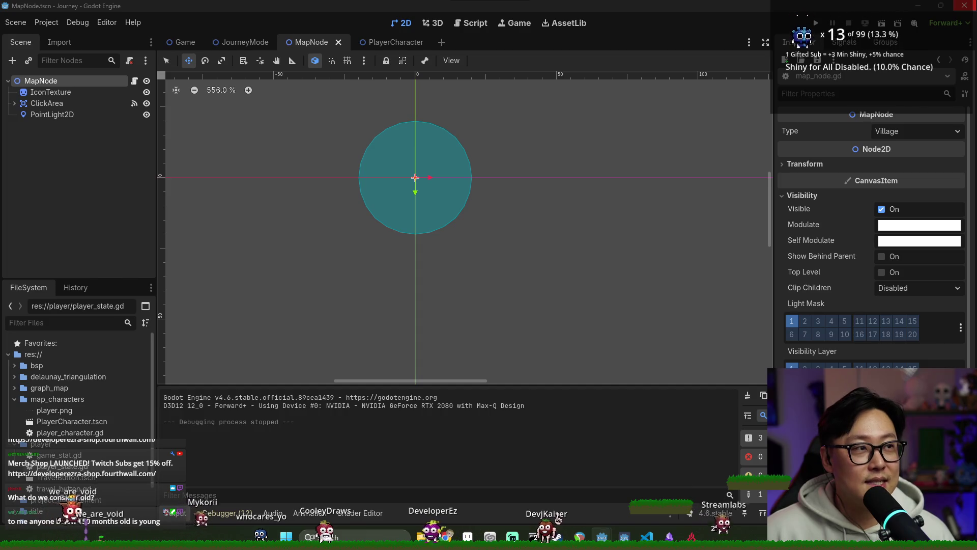
# Maximize the DeckBuilderPlugin editor, browse the sample_balatro_like folder and inspect the Card node's effect properties
pyautogui.moveTo(911, 0)
pyautogui.mouseDown()
pyautogui.moveTo(260, 130)
pyautogui.moveTo(326, 136)
pyautogui.mouseUp()
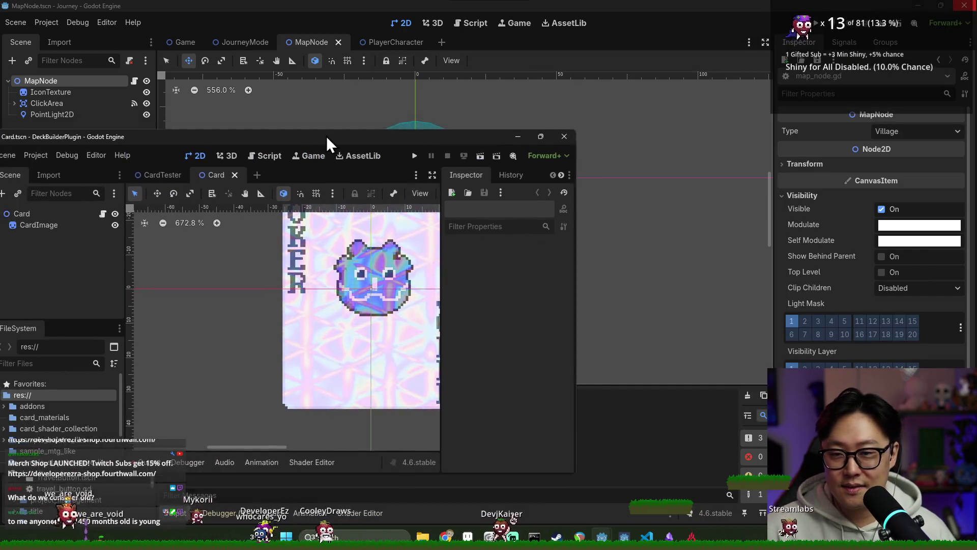
pyautogui.doubleClick(325, 135)
pyautogui.scroll(-5, 348, 149)
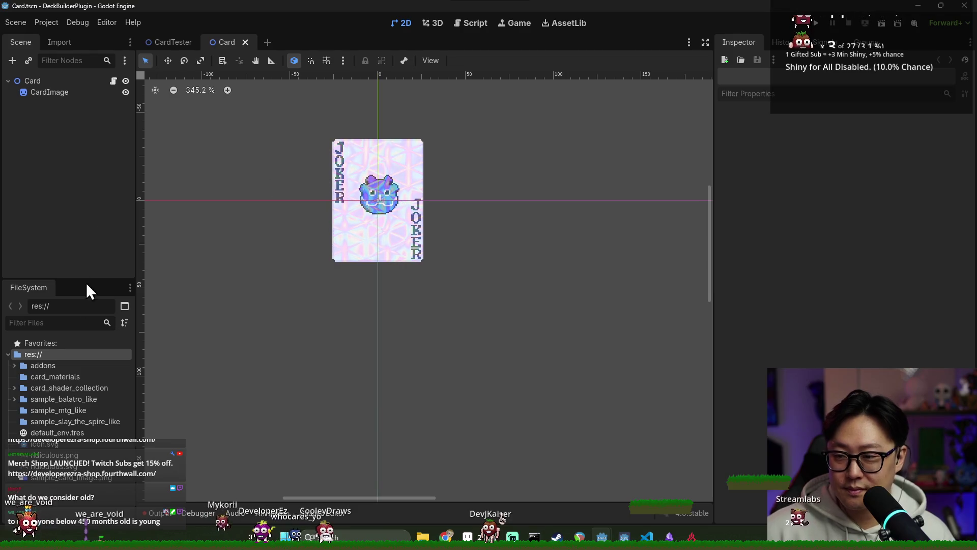
pyautogui.click(76, 399)
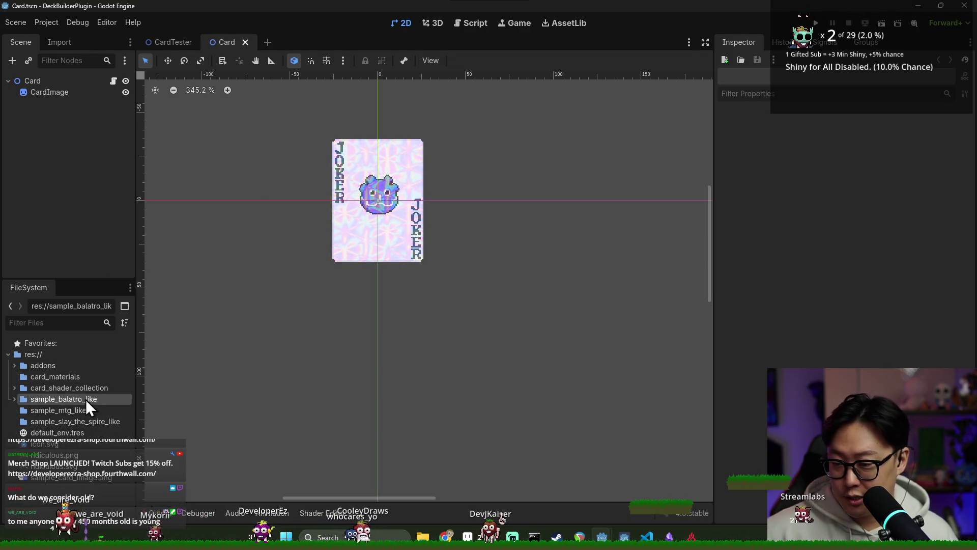
pyautogui.click(15, 399)
pyautogui.click(14, 399)
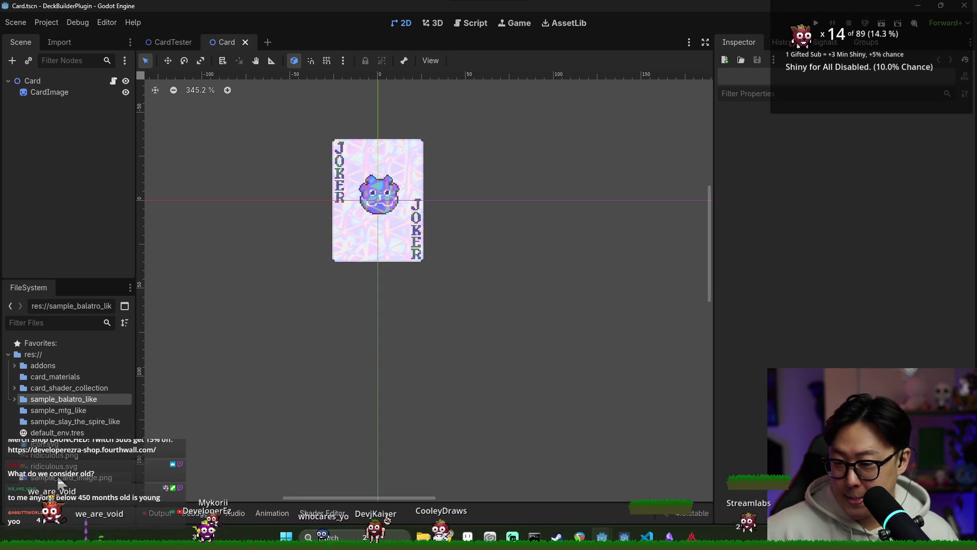
pyautogui.moveTo(59, 483)
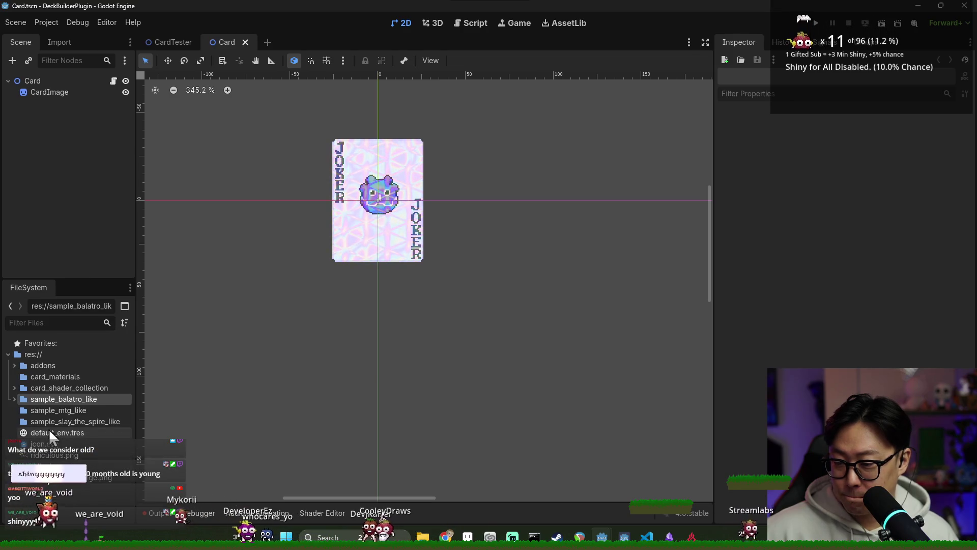
pyautogui.click(65, 91)
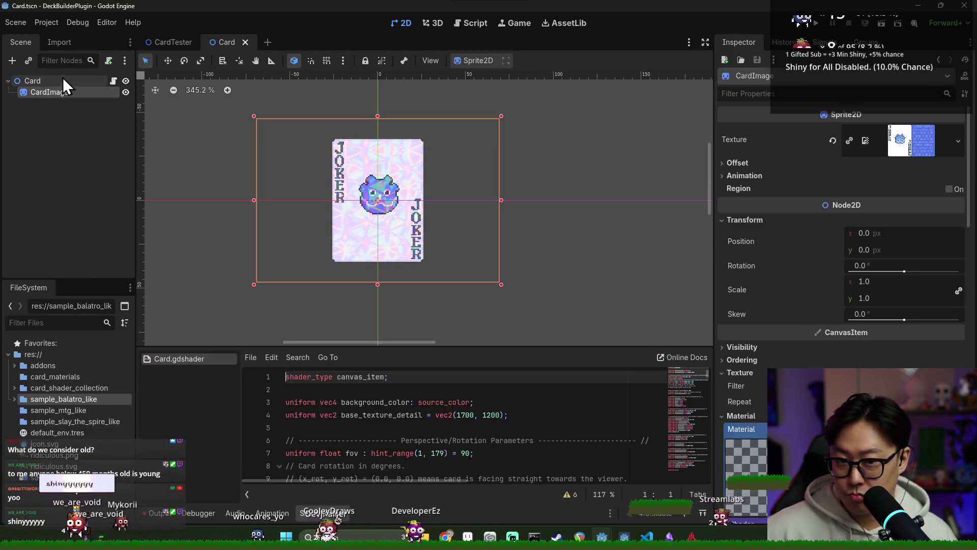
pyautogui.click(64, 80)
# Open CardTester.tscn from the card_shader_collection folder and run it as the project
pyautogui.doubleClick(61, 386)
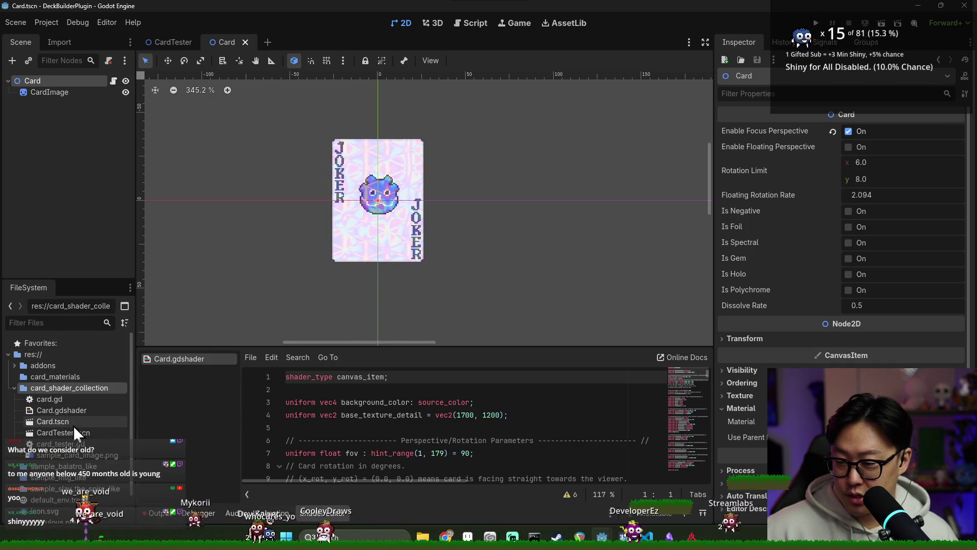
pyautogui.doubleClick(80, 433)
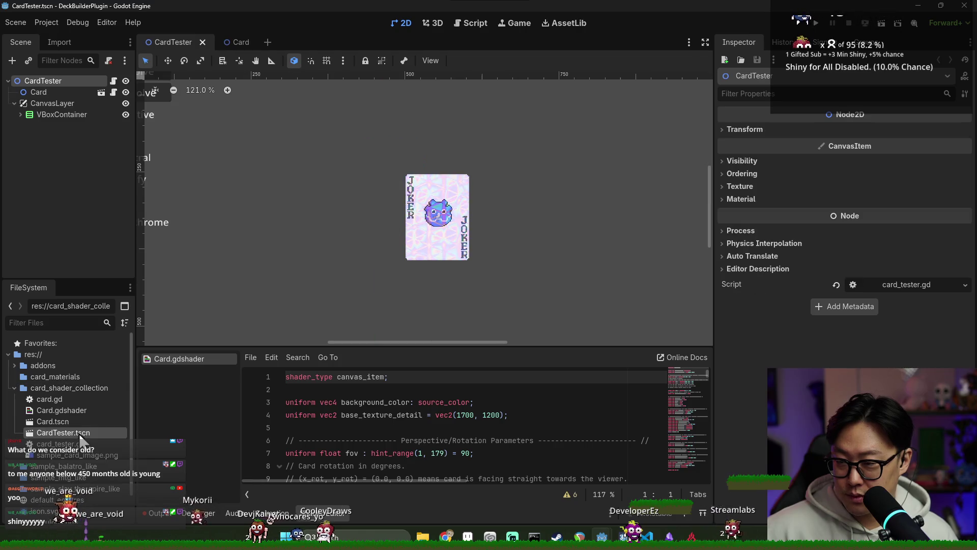
pyautogui.click(815, 24)
pyautogui.click(567, 290)
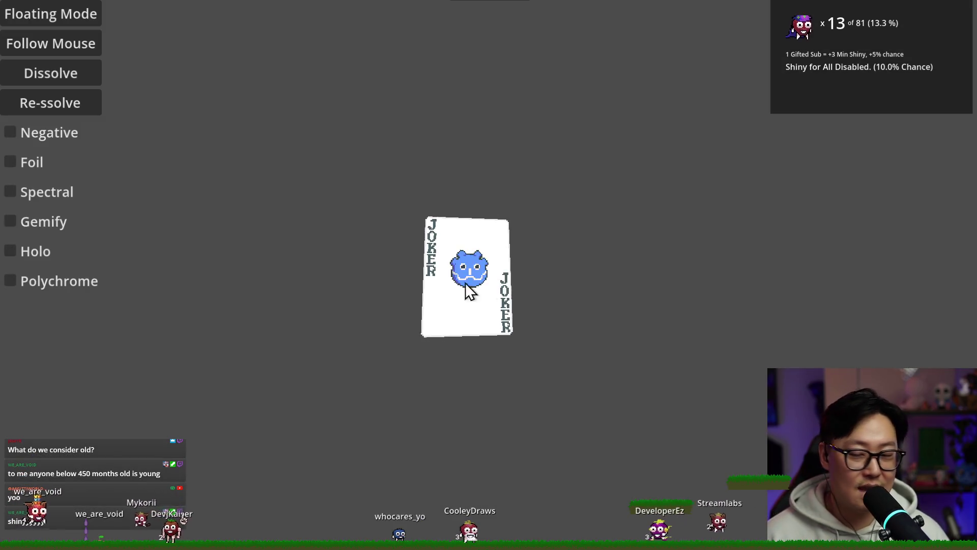
# Preview the Negative, Foil, Spectral, Gemify, Holo and Polychrome effects on the Joker card, ending plain
pyautogui.click(46, 139)
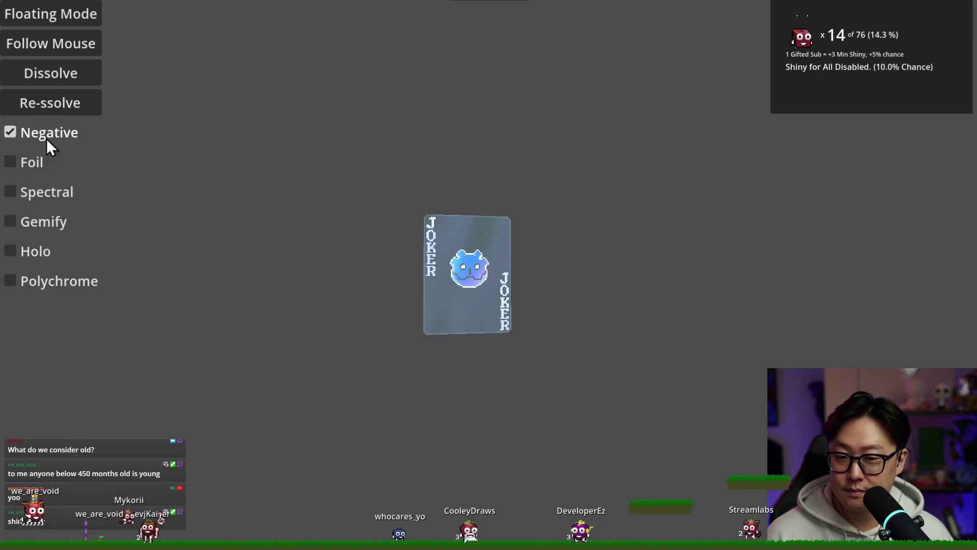
pyautogui.click(29, 165)
pyautogui.click(44, 196)
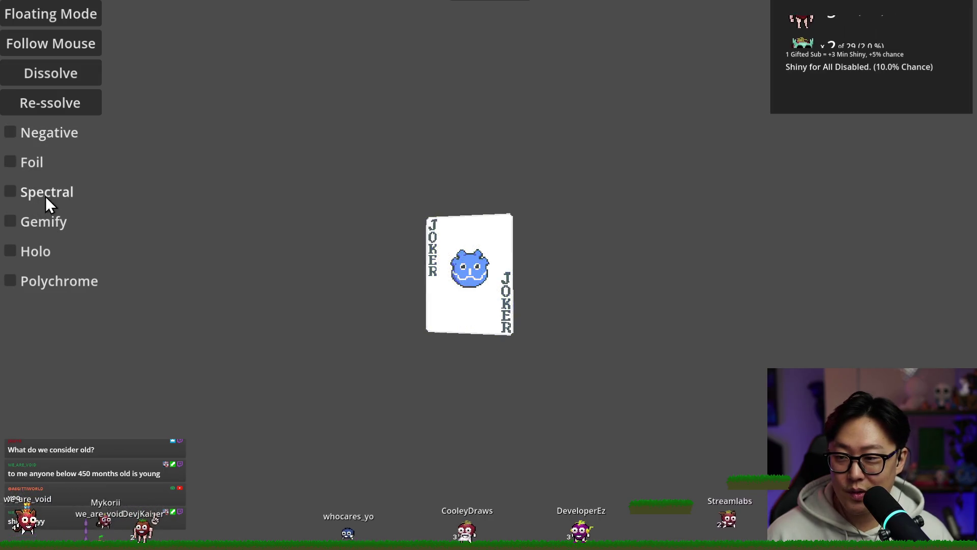
pyautogui.click(44, 224)
pyautogui.click(44, 224)
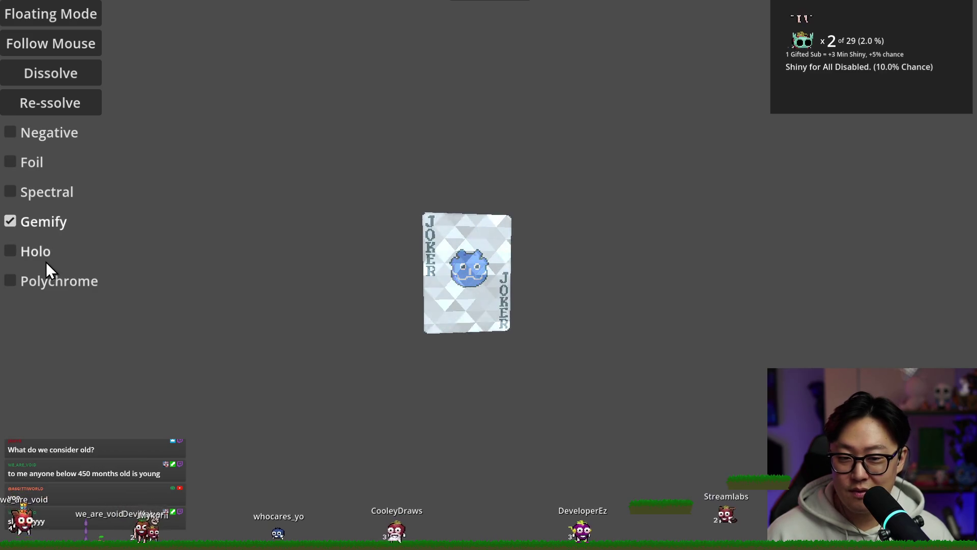
pyautogui.click(43, 253)
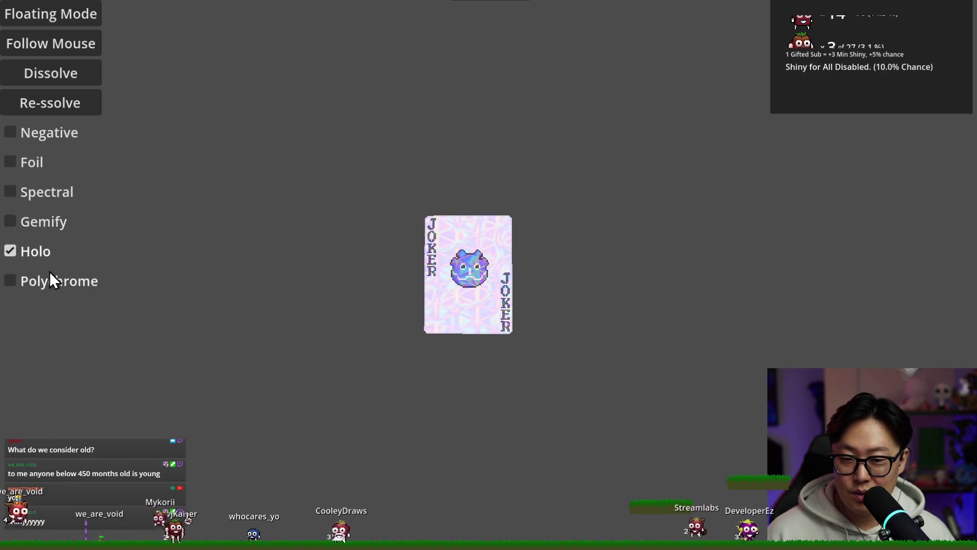
pyautogui.click(48, 281)
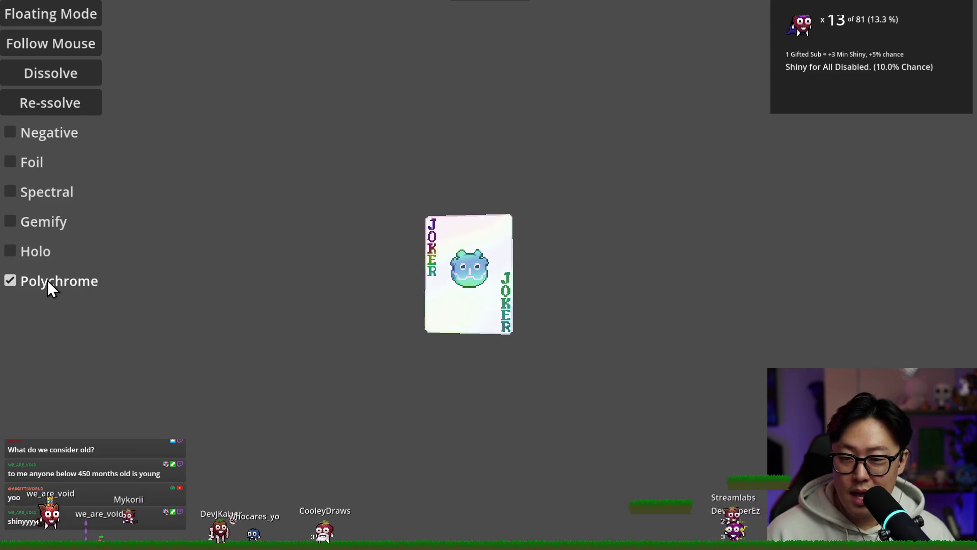
pyautogui.click(47, 280)
# Cycle again through Negative, Foil, Spectral, Gemify and Holo, then close the card tester game
pyautogui.click(46, 133)
pyautogui.click(44, 135)
pyautogui.click(40, 163)
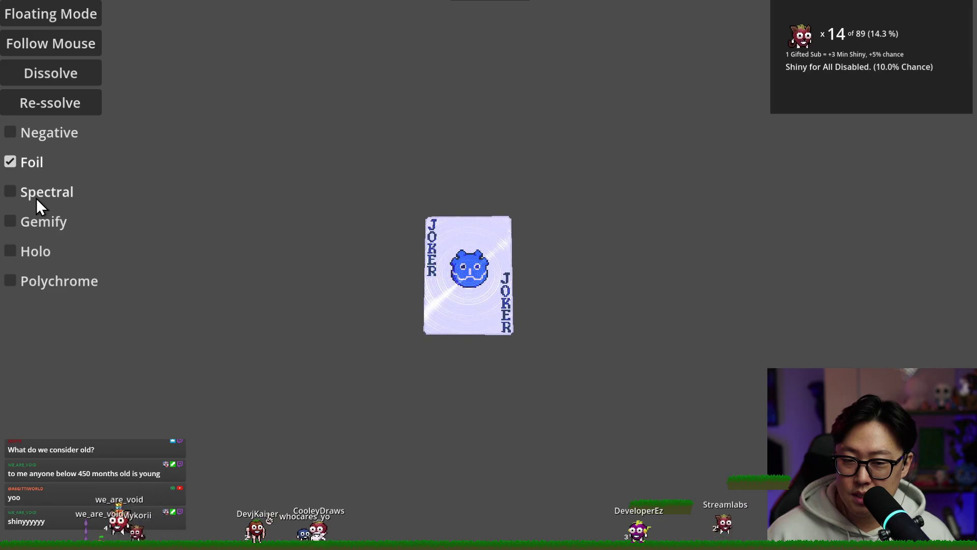
pyautogui.click(37, 195)
pyautogui.click(35, 196)
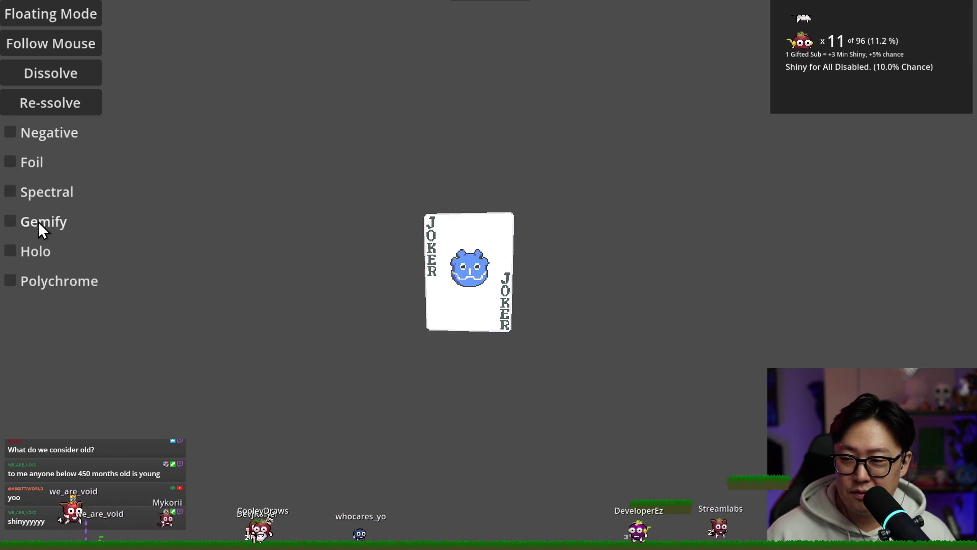
pyautogui.click(39, 222)
pyautogui.click(35, 234)
pyautogui.click(38, 249)
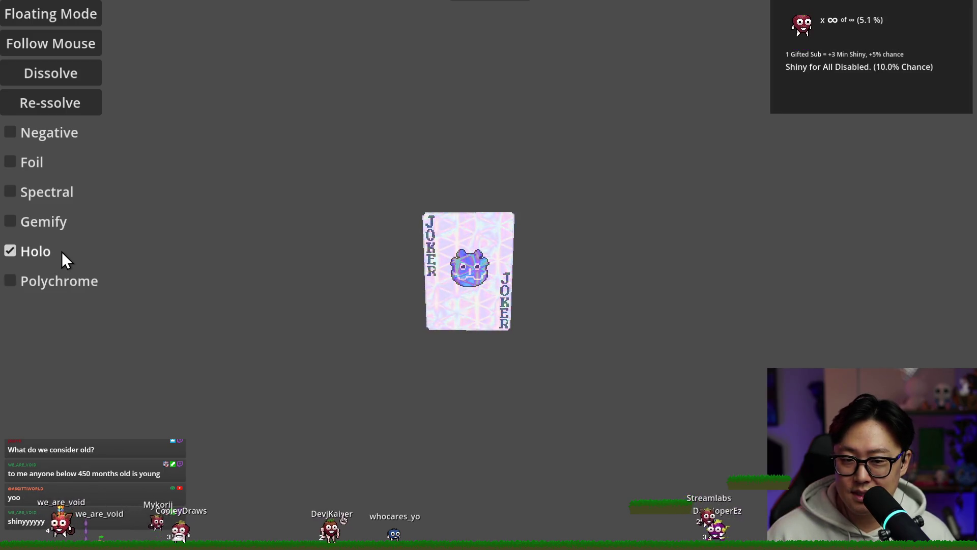
pyautogui.hotkey('alt', 'F4')
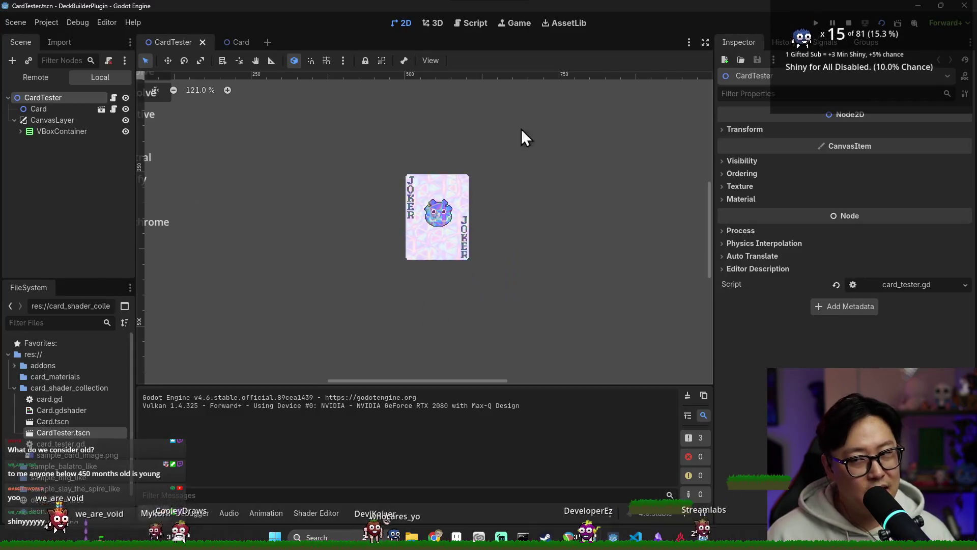
# Stop the running project, close the DeckBuilderPlugin editor and return to the Journey project editor
pyautogui.hotkey('ctrl', 's')
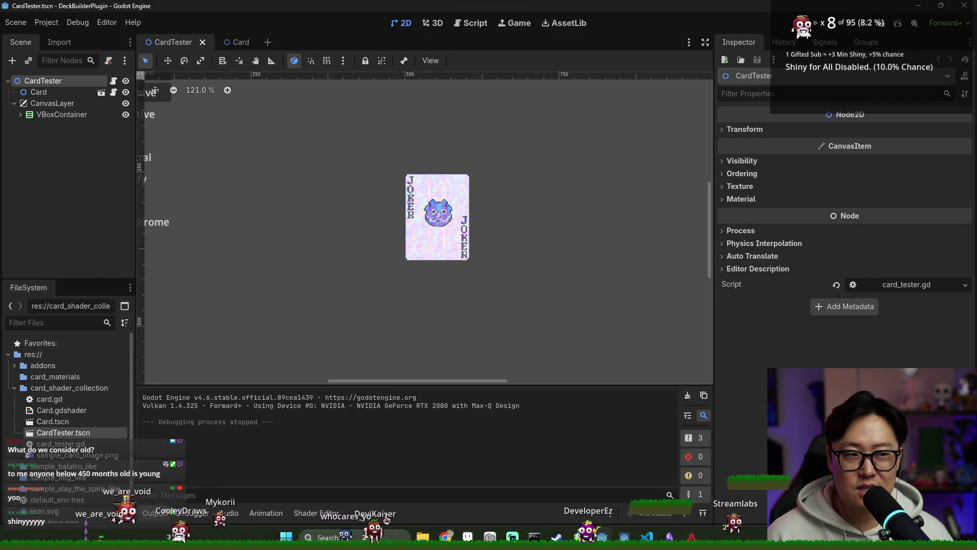
pyautogui.click(965, 10)
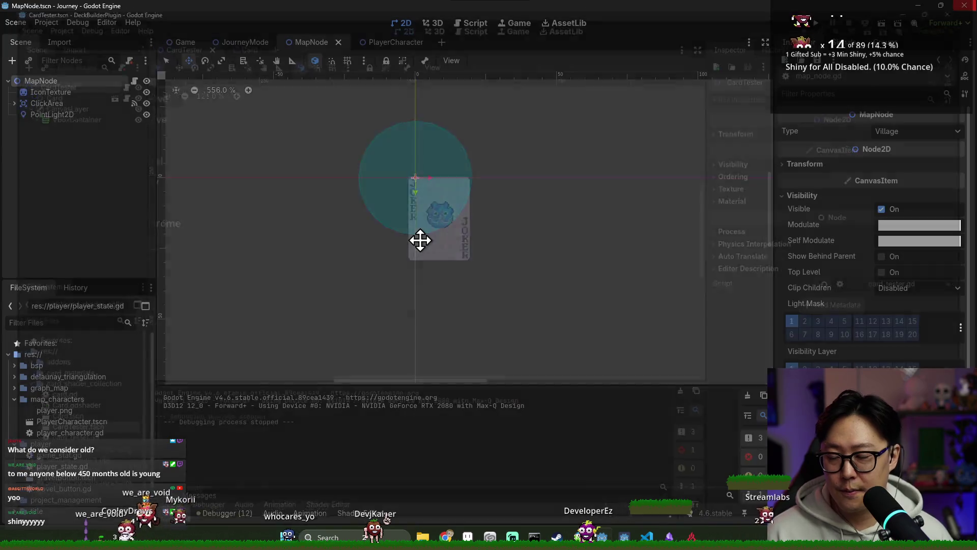
pyautogui.hotkey('alt', 'Tab')
pyautogui.hotkey('alt', 'shift', 'Tab')
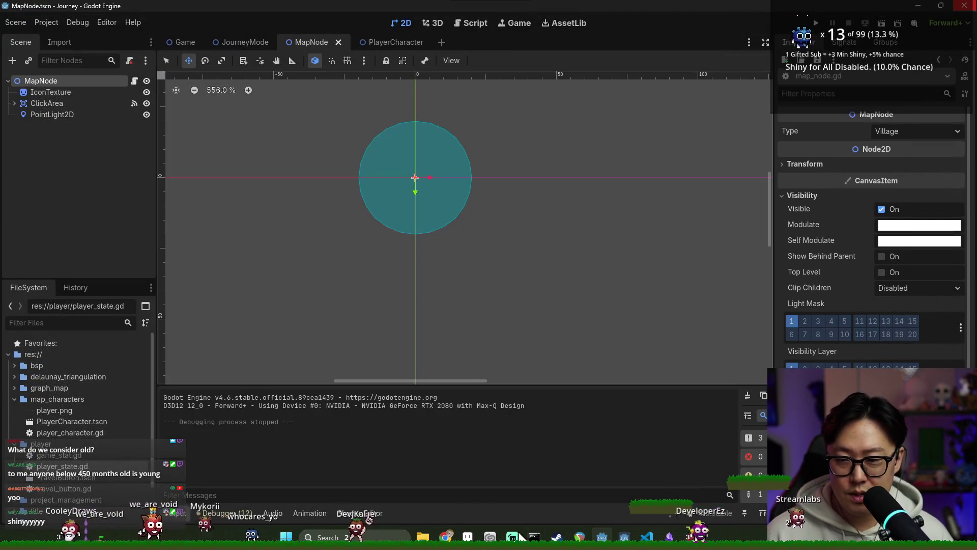
pyautogui.hotkey('alt', 'Tab')
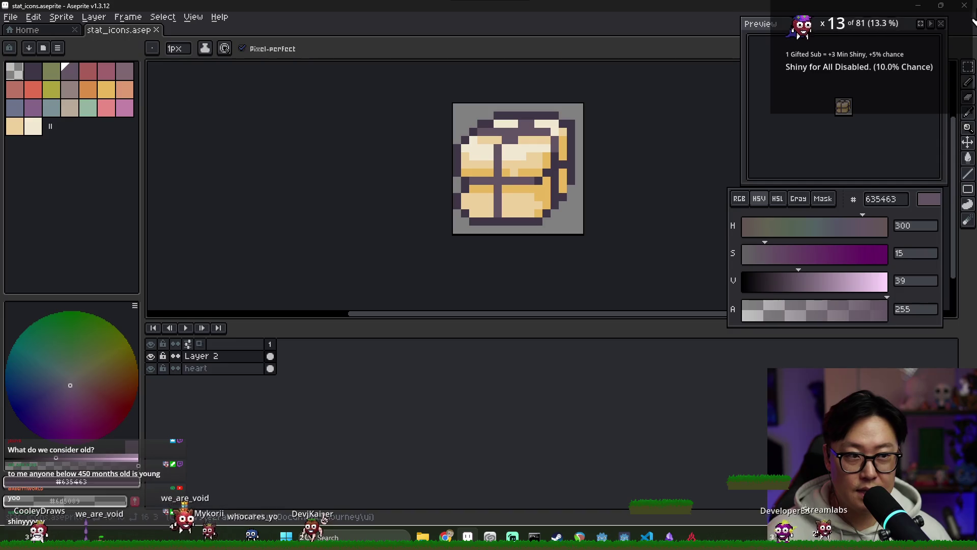
pyautogui.hotkey('alt', 'Tab')
# Launch the Godot Project Manager from the taskbar and open the StreamGachapon project
pyautogui.rightClick(609, 538)
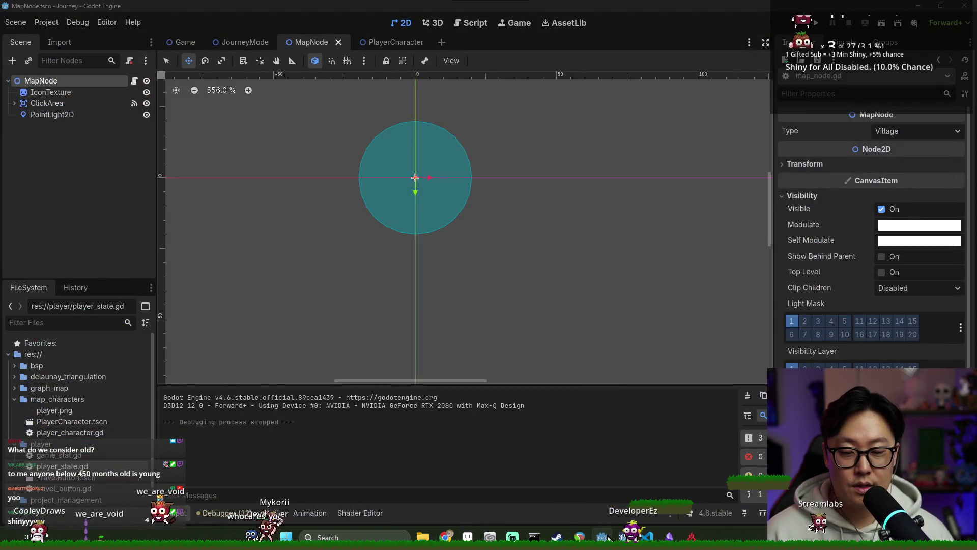
pyautogui.click(599, 463)
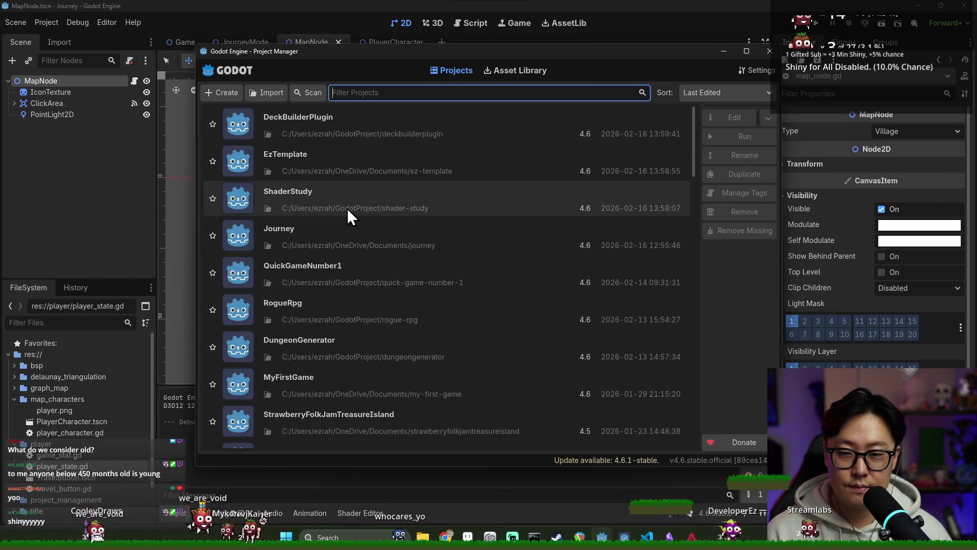
pyautogui.scroll(-5, 331, 203)
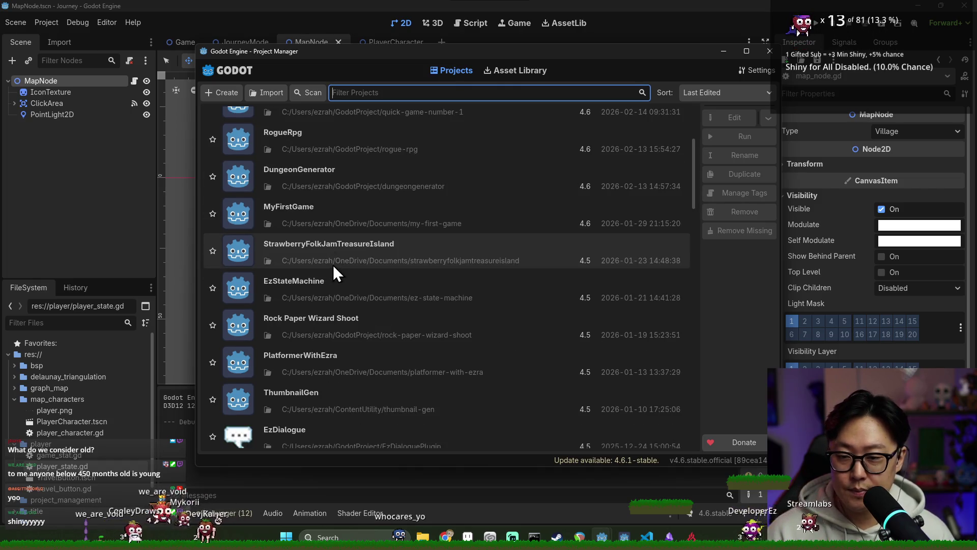
pyautogui.scroll(-4, 334, 300)
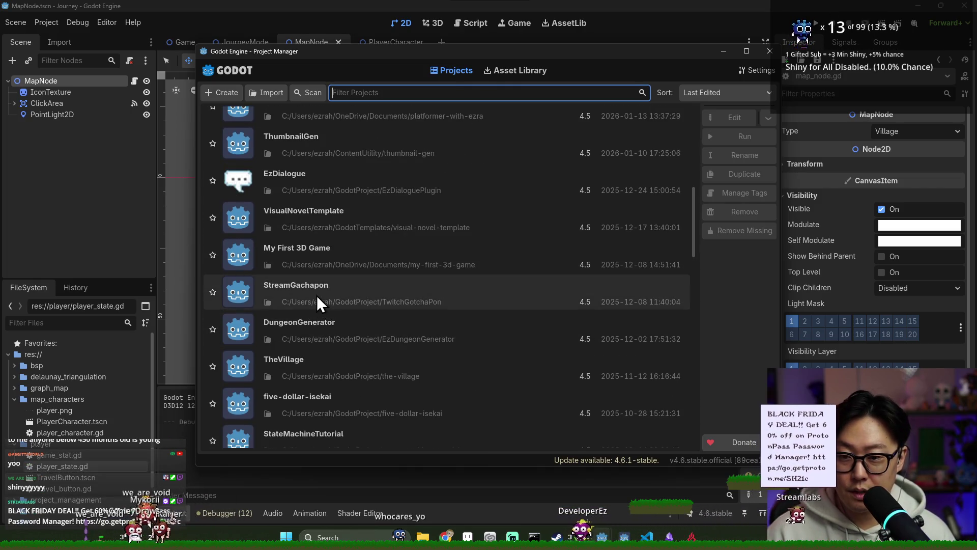
pyautogui.doubleClick(316, 295)
pyautogui.click(509, 314)
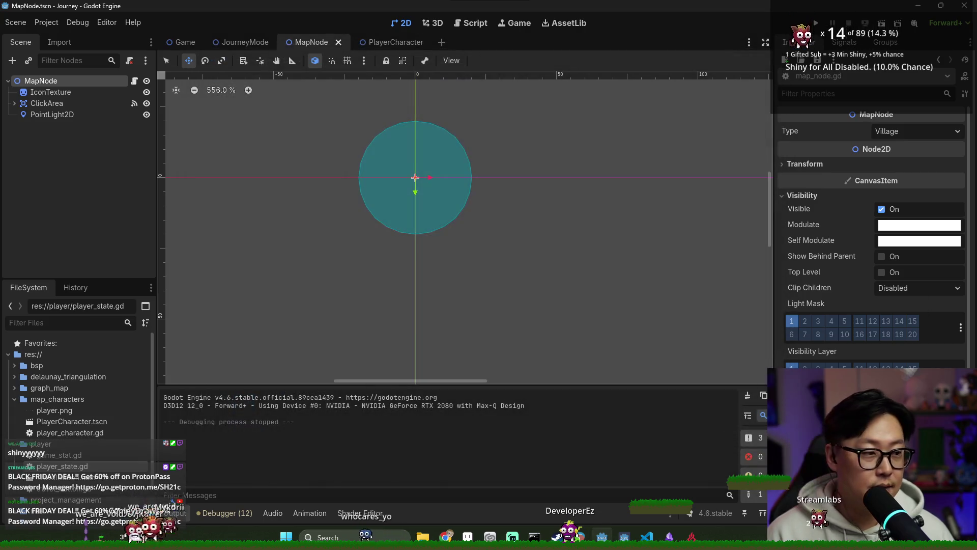
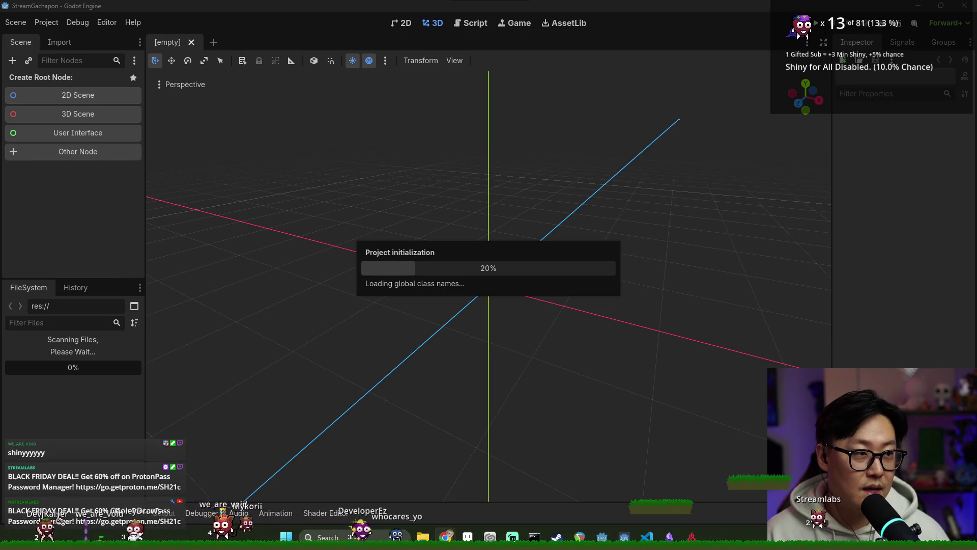
# Review the JOURNEY theme and wildcards on the Godot Wild Jam #90 page in Chrome
pyautogui.hotkey('alt', 'Tab')
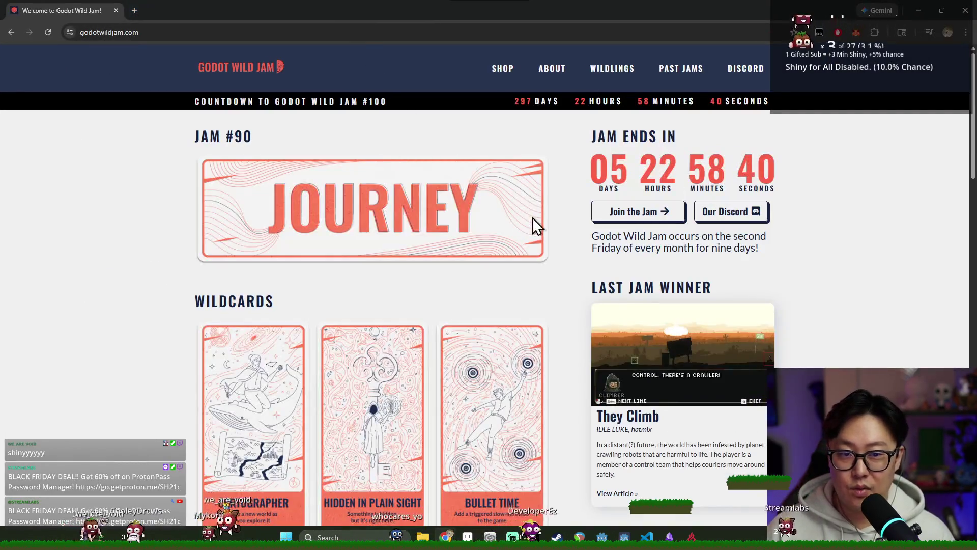
pyautogui.scroll(-2, 693, 186)
pyautogui.scroll(2, 680, 189)
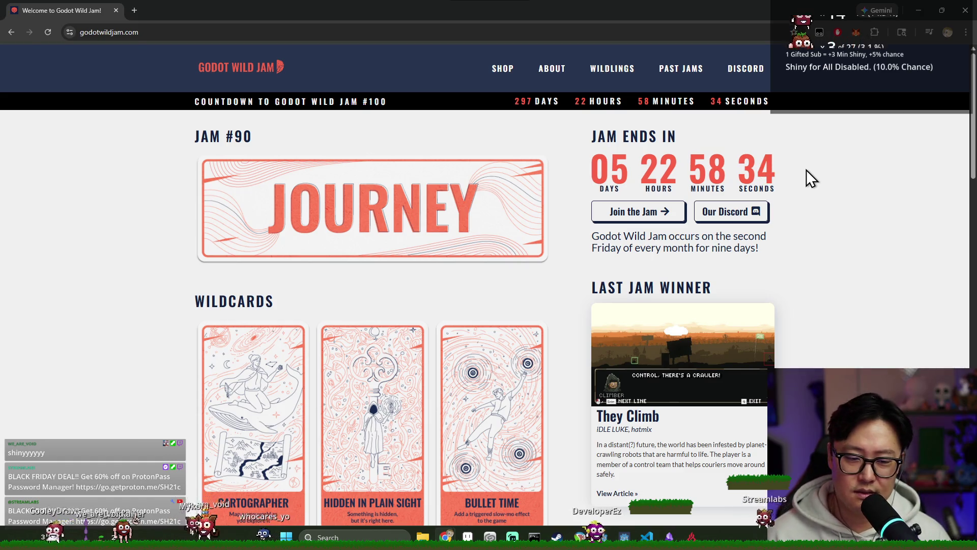
pyautogui.scroll(-3, 806, 169)
pyautogui.scroll(3, 806, 172)
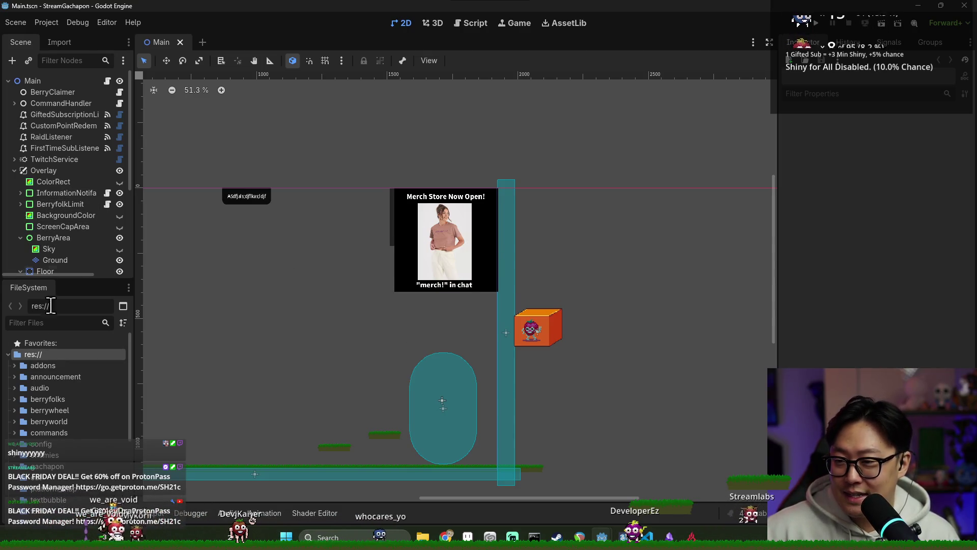
# Open BerryFolk.tscn from the res://berryfolks folder
pyautogui.doubleClick(57, 399)
pyautogui.scroll(-3, 67, 438)
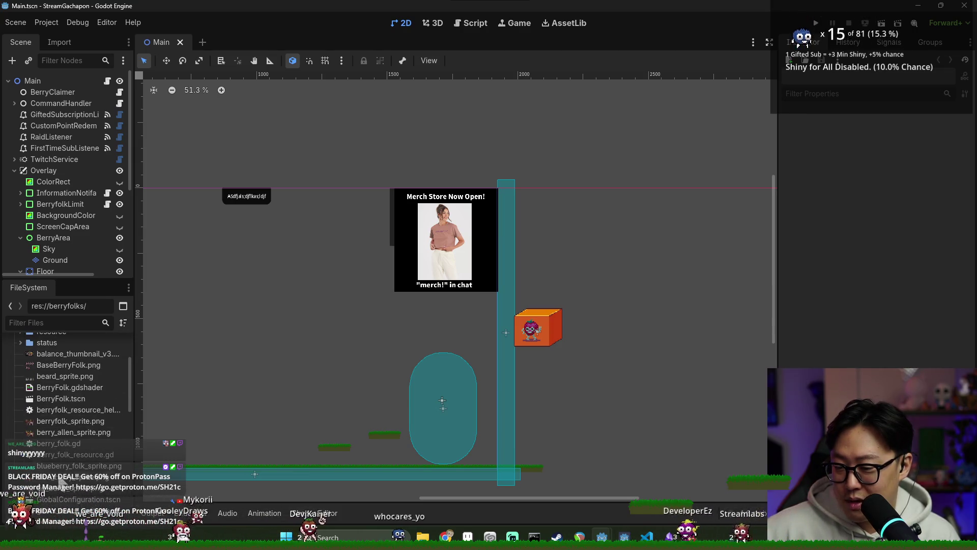
pyautogui.scroll(1, 59, 454)
pyautogui.scroll(-3, 59, 406)
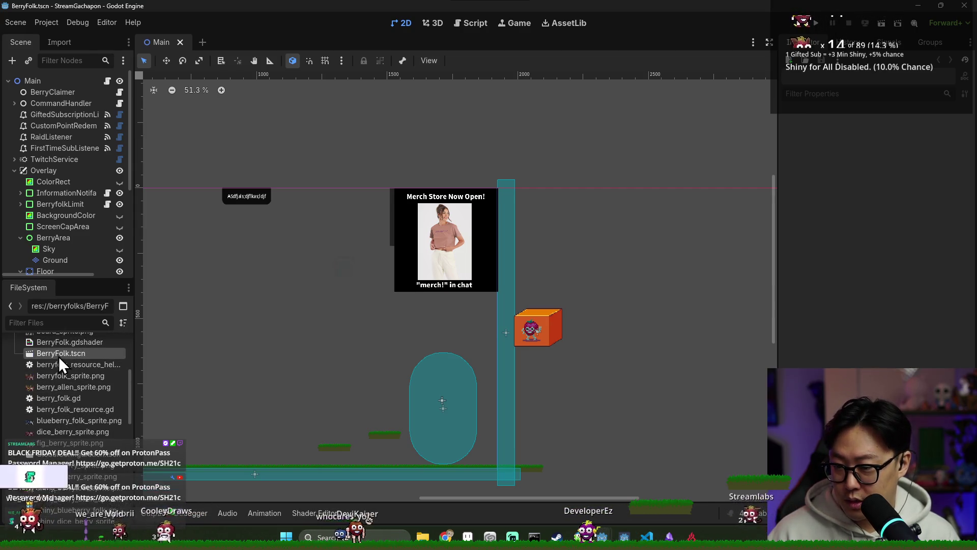
pyautogui.doubleClick(59, 354)
# Inspect BerryFolk's AnimatedSprite2D, Status, Explosion and root nodes, then expand AnimatedSprite2D
pyautogui.click(53, 103)
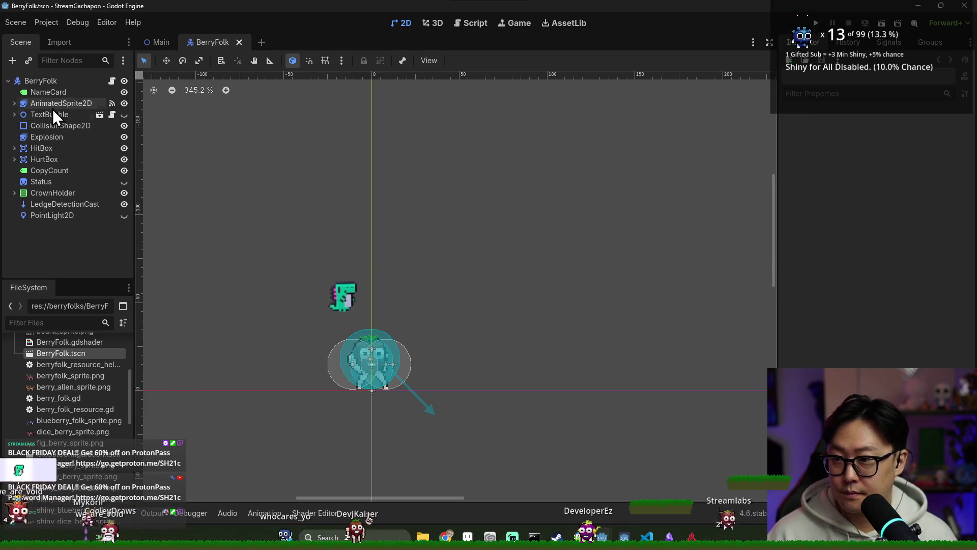
pyautogui.scroll(-5, 885, 330)
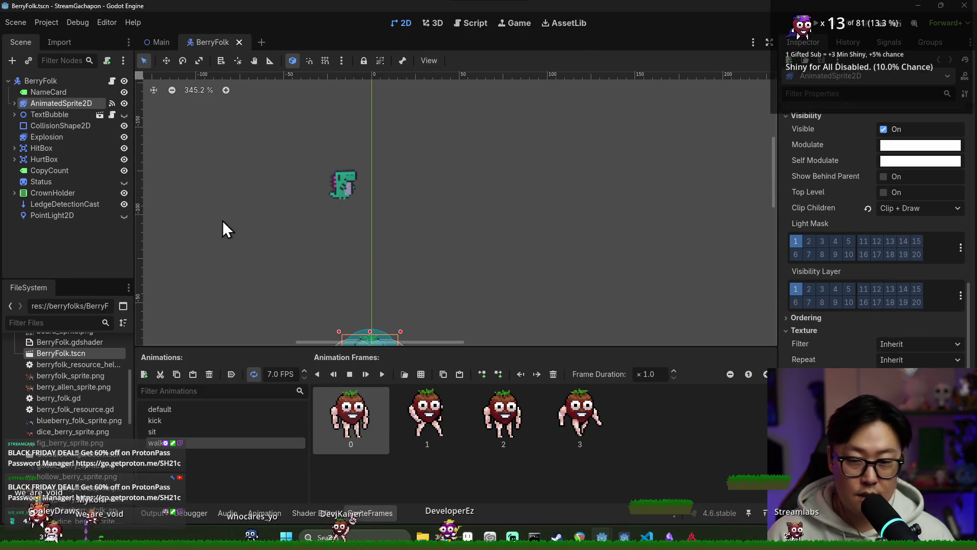
pyautogui.click(46, 80)
pyautogui.scroll(-5, 875, 346)
pyautogui.scroll(-3, 892, 353)
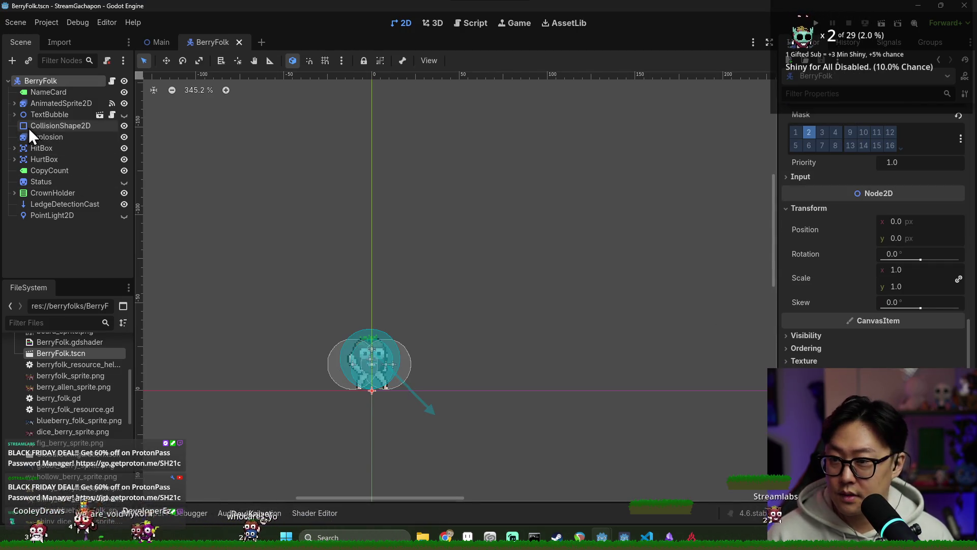
pyautogui.click(48, 105)
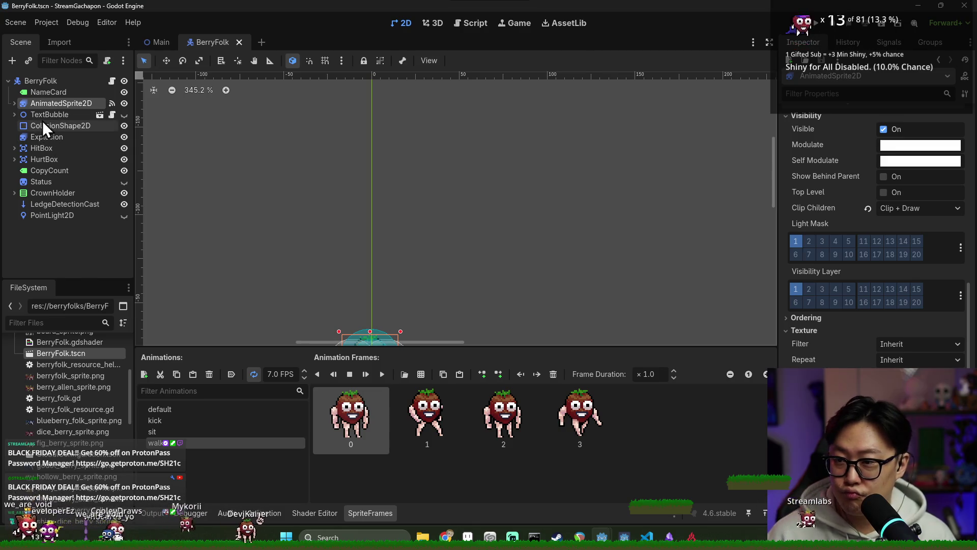
pyautogui.click(38, 182)
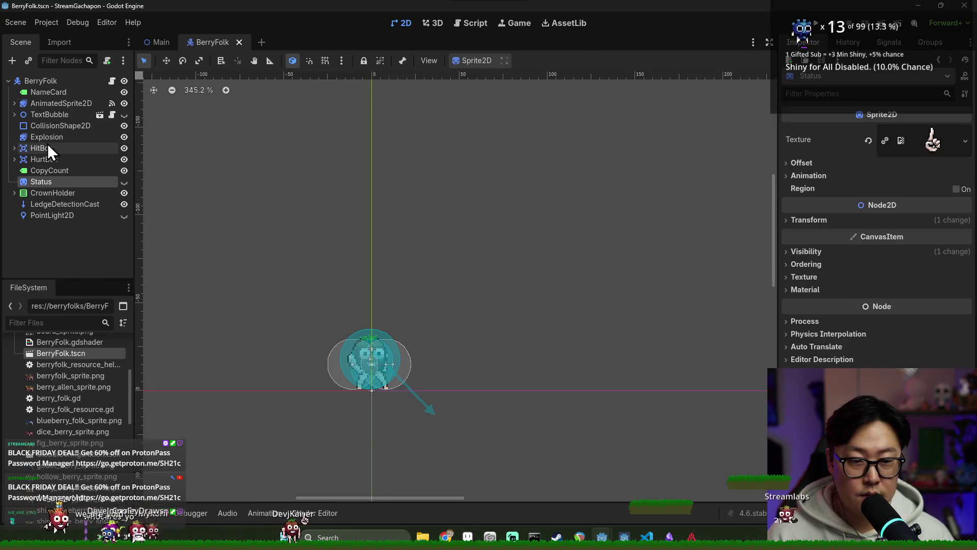
pyautogui.click(48, 139)
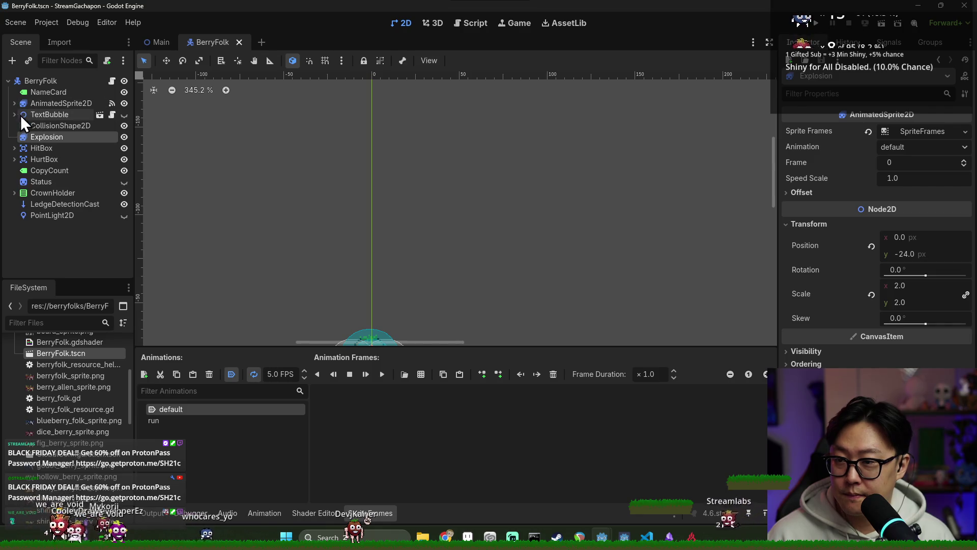
pyautogui.click(30, 81)
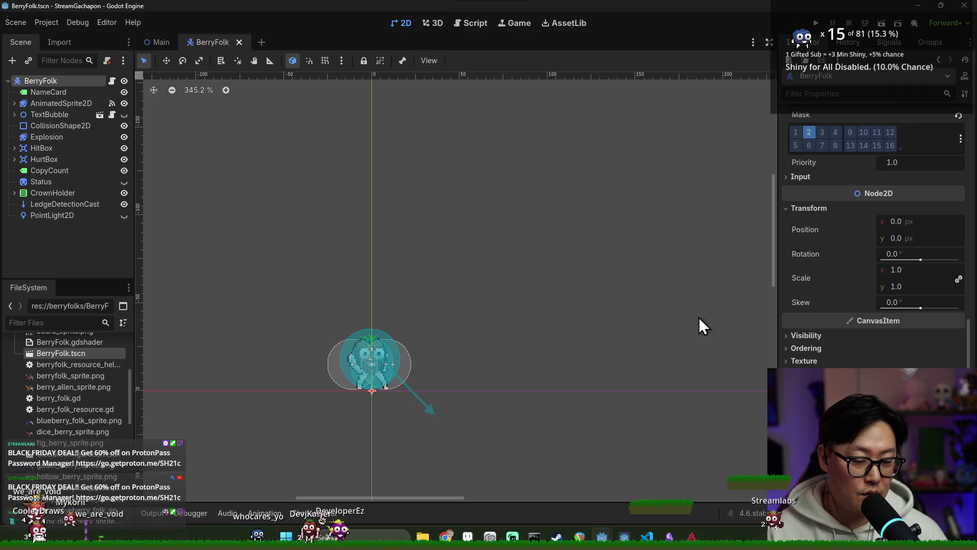
pyautogui.click(50, 104)
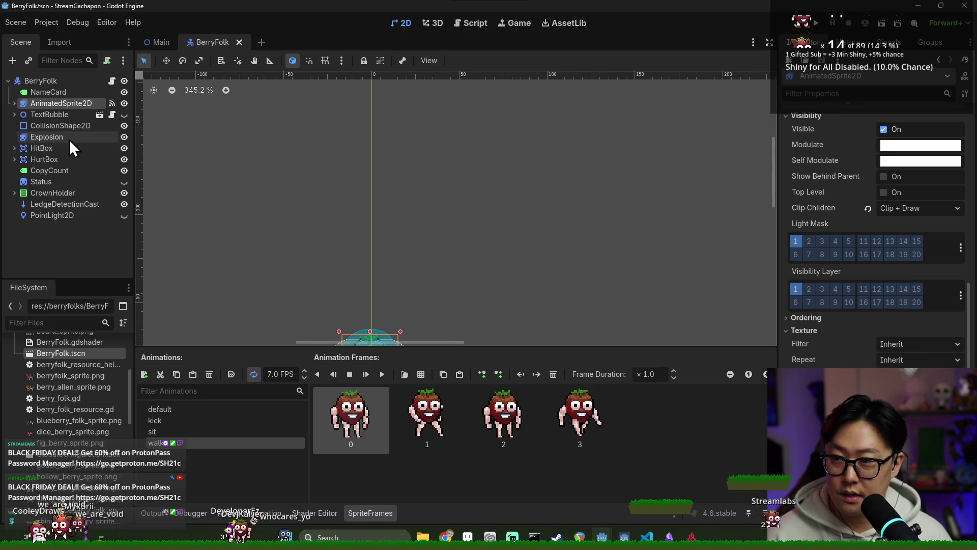
pyautogui.click(14, 103)
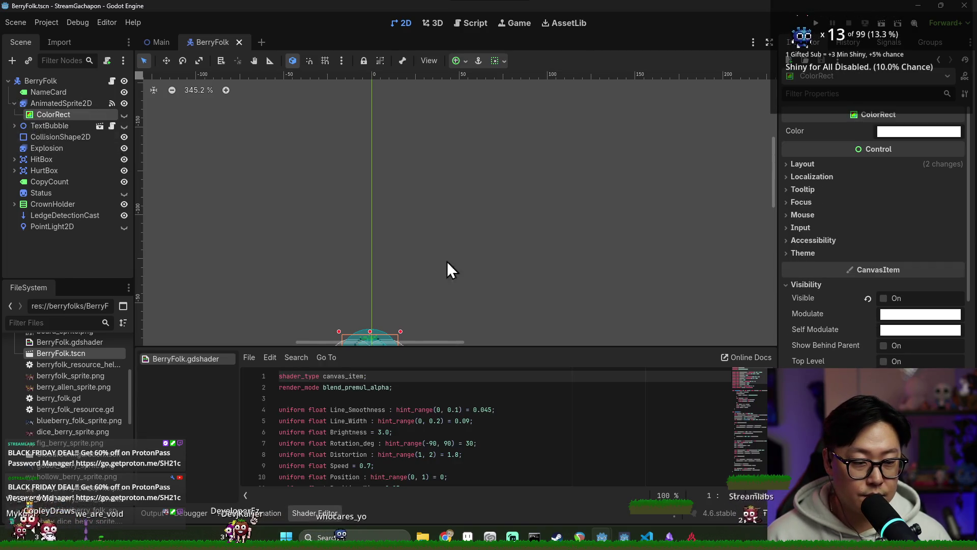
# Select all of the ColorRect's BerryFolk.gdshader code and copy it for reuse
pyautogui.scroll(-1, 769, 328)
pyautogui.scroll(-5, 858, 338)
pyautogui.scroll(-2, 878, 334)
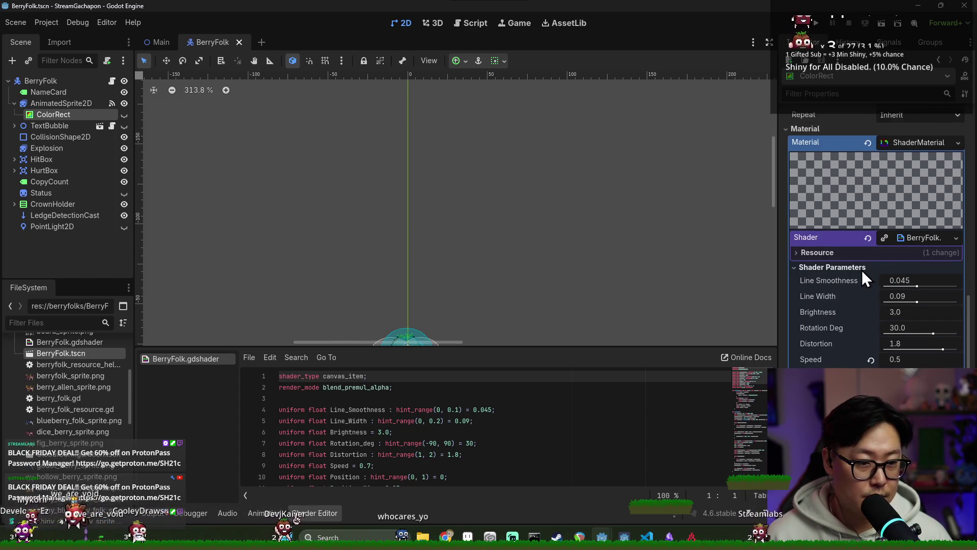
pyautogui.click(954, 237)
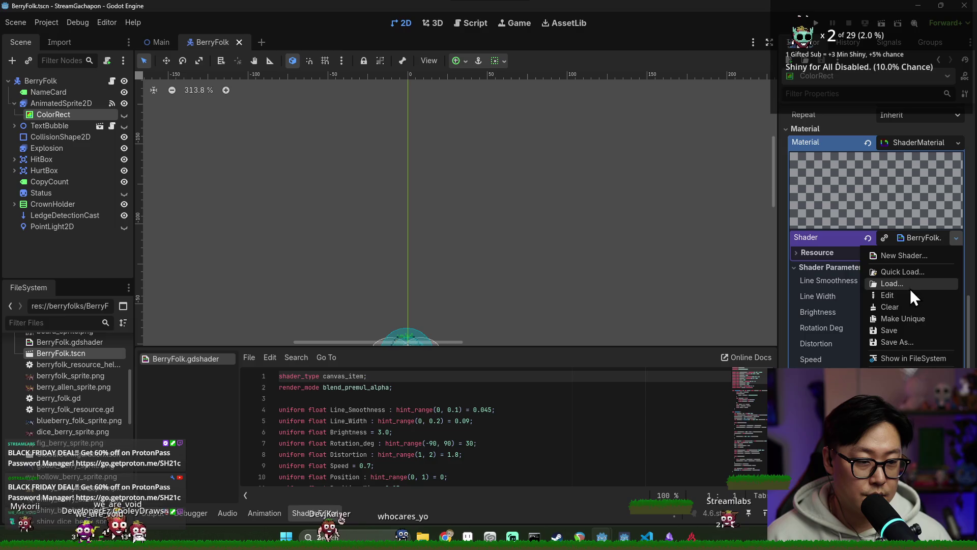
pyautogui.click(924, 237)
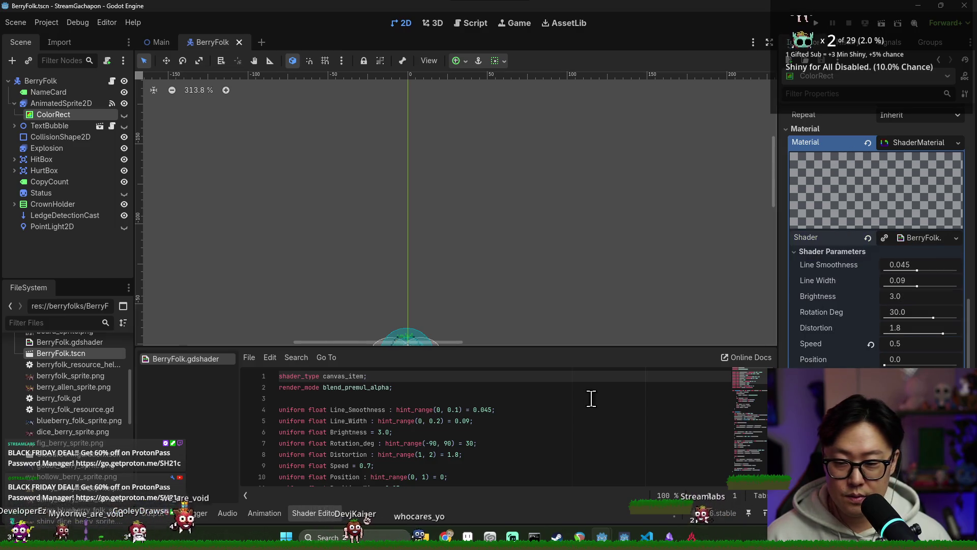
pyautogui.click(908, 139)
pyautogui.hotkey('ctrl', 'a')
pyautogui.hotkey('alt', 'Tab')
pyautogui.hotkey('alt', 'Tab')
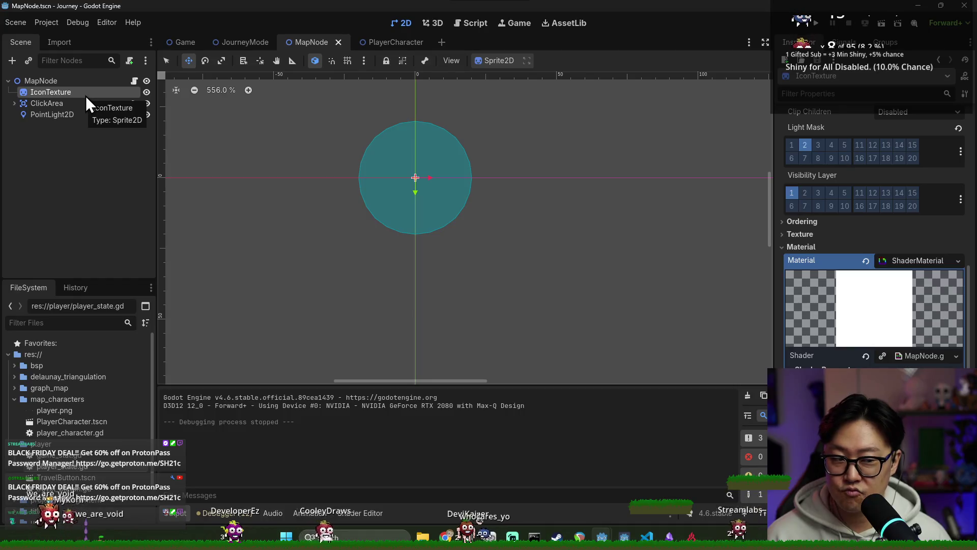
# Add a ColorRect child under IconTexture and centre it over the circle
pyautogui.rightClick(85, 96)
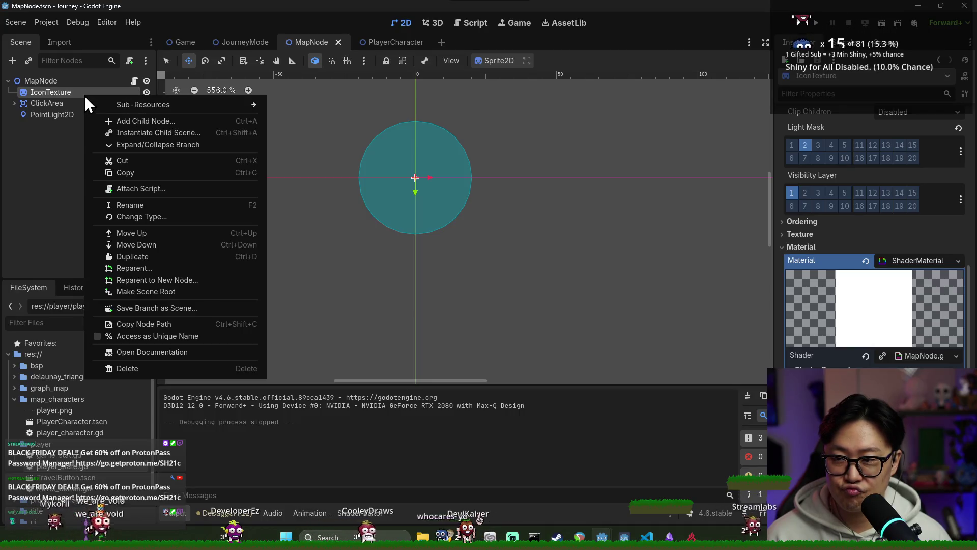
pyautogui.click(113, 123)
pyautogui.write('colo')
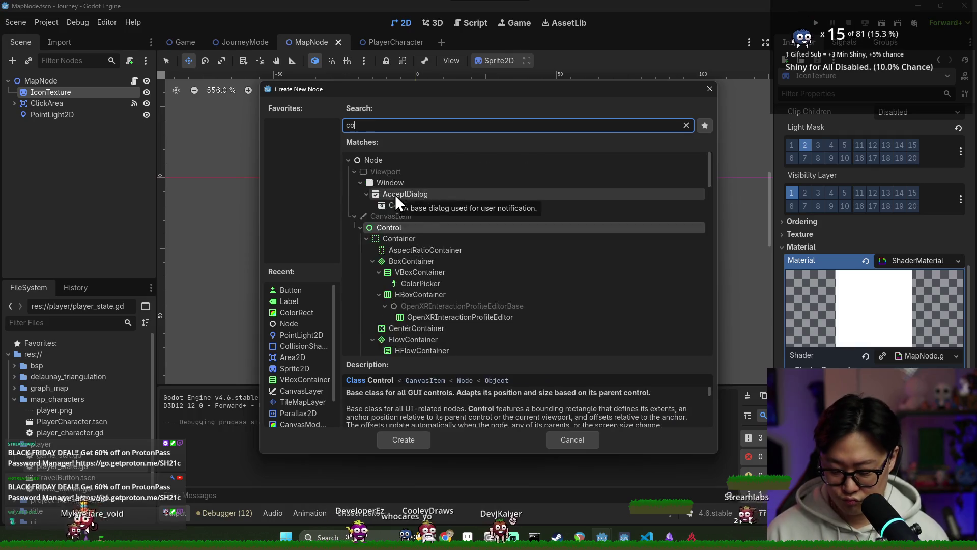
pyautogui.press('Return')
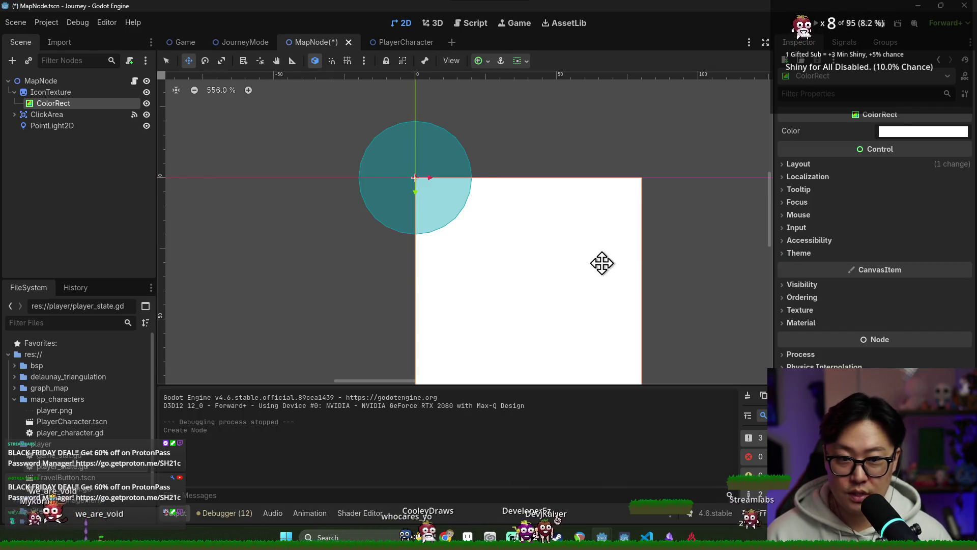
pyautogui.scroll(-1, 529, 231)
pyautogui.moveTo(563, 257); pyautogui.dragTo(494, 188)
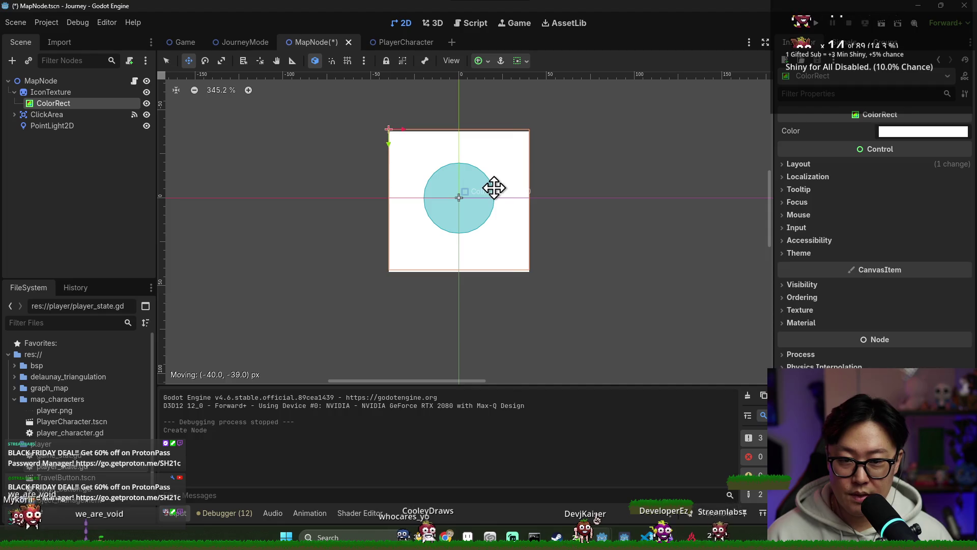
# Give the ColorRect a new ShaderMaterial using NodeShimmer.gdshader filled with the pasted shader code
pyautogui.click(834, 323)
pyautogui.click(919, 340)
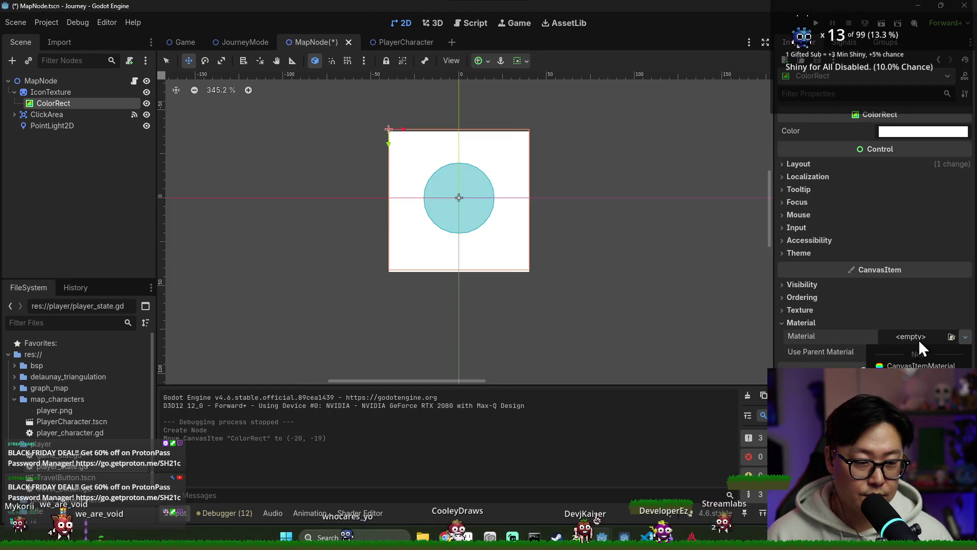
pyautogui.click(915, 365)
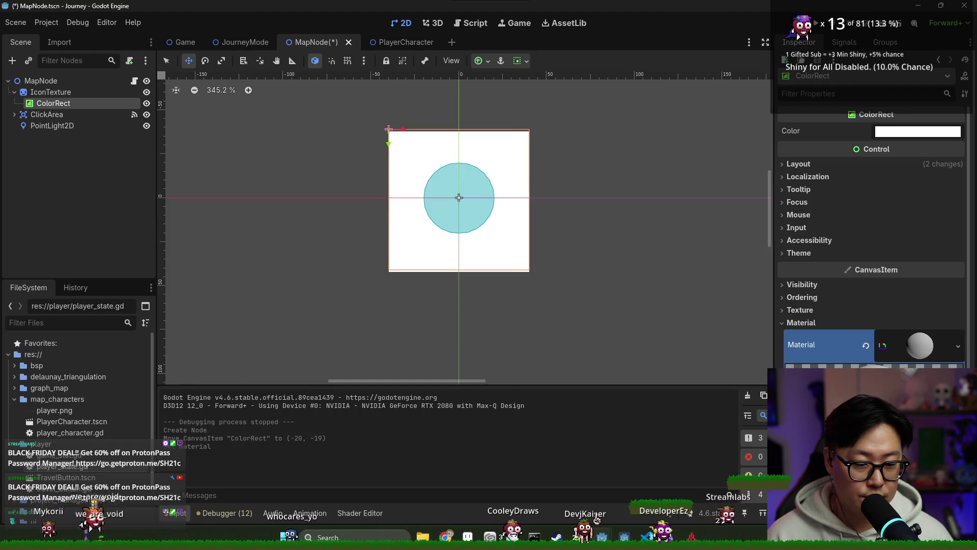
pyautogui.hotkey('ctrl', 'shift', 'o')
pyautogui.press('Escape')
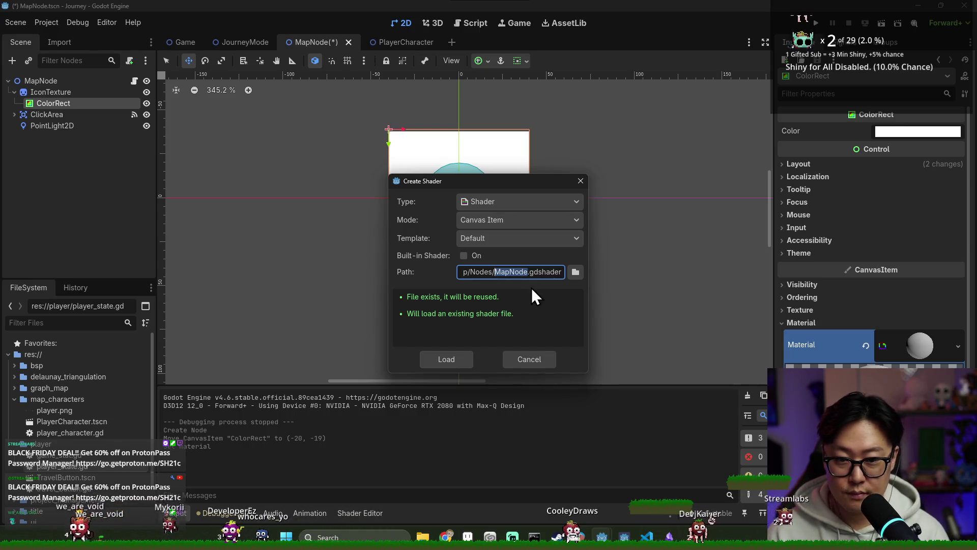
pyautogui.write('Shi')
pyautogui.press('BackSpace')
pyautogui.press('BackSpace')
pyautogui.press('BackSpace')
pyautogui.write('N')
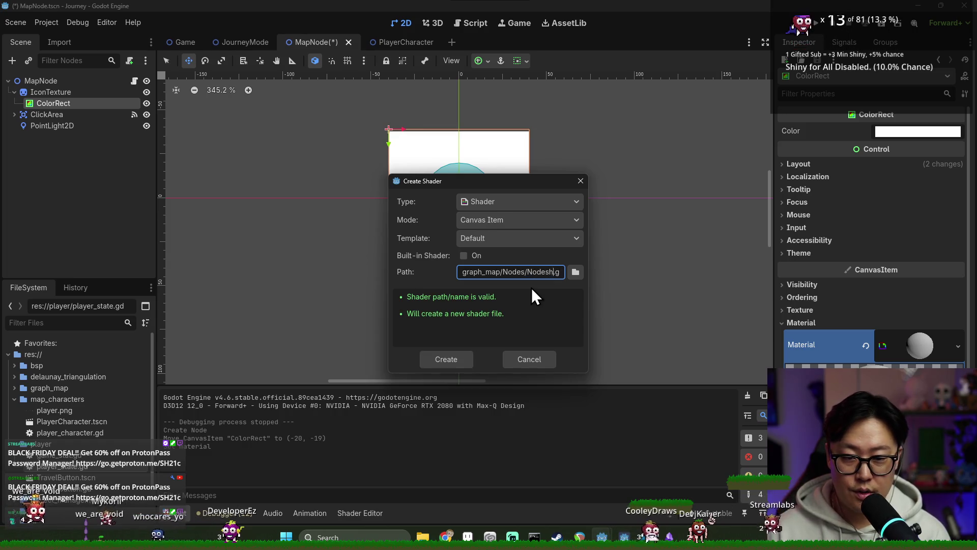
pyautogui.press('Return')
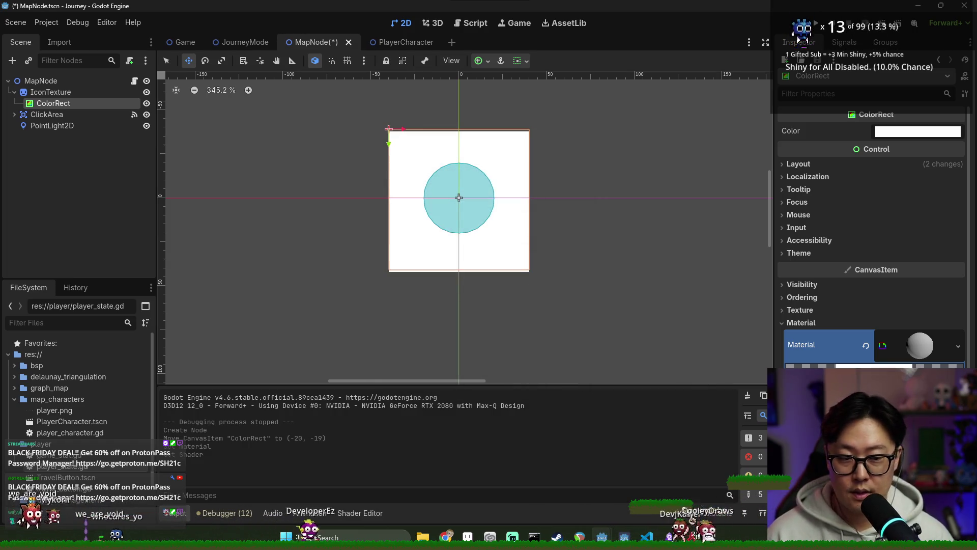
pyautogui.hotkey('ctrl', 'a')
pyautogui.hotkey('ctrl', 'v')
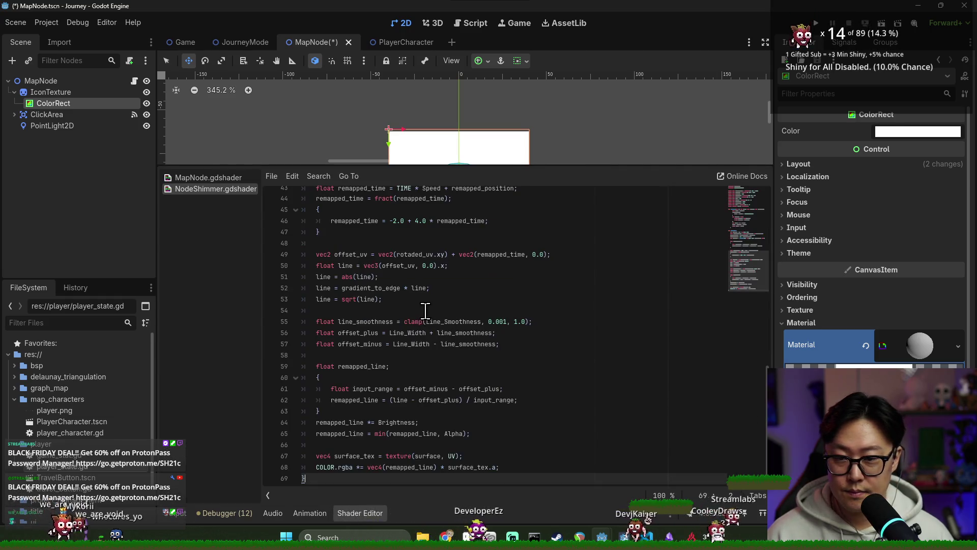
# Save MapNode and look over the ColorRect's Clip Children options without changing them
pyautogui.hotkey('ctrl', 's')
pyautogui.click(499, 377)
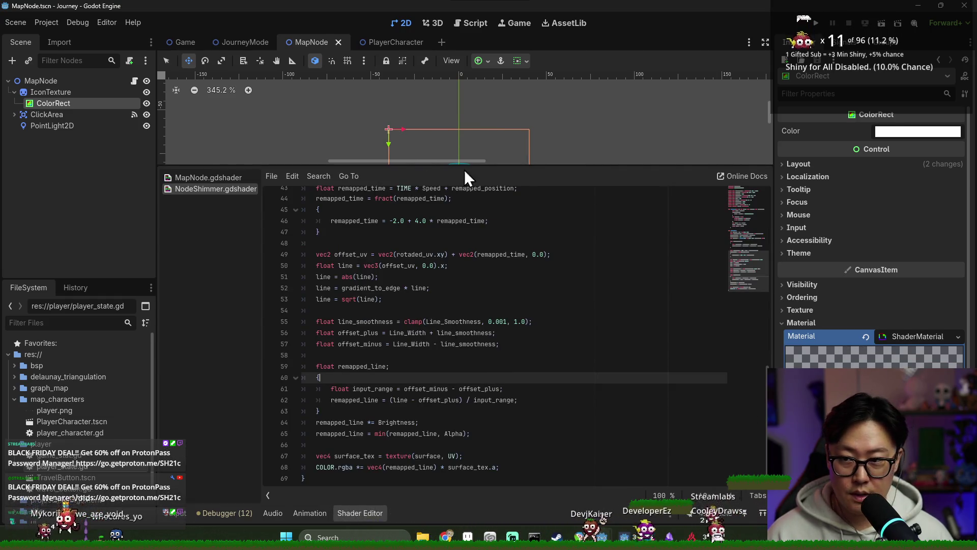
pyautogui.click(58, 92)
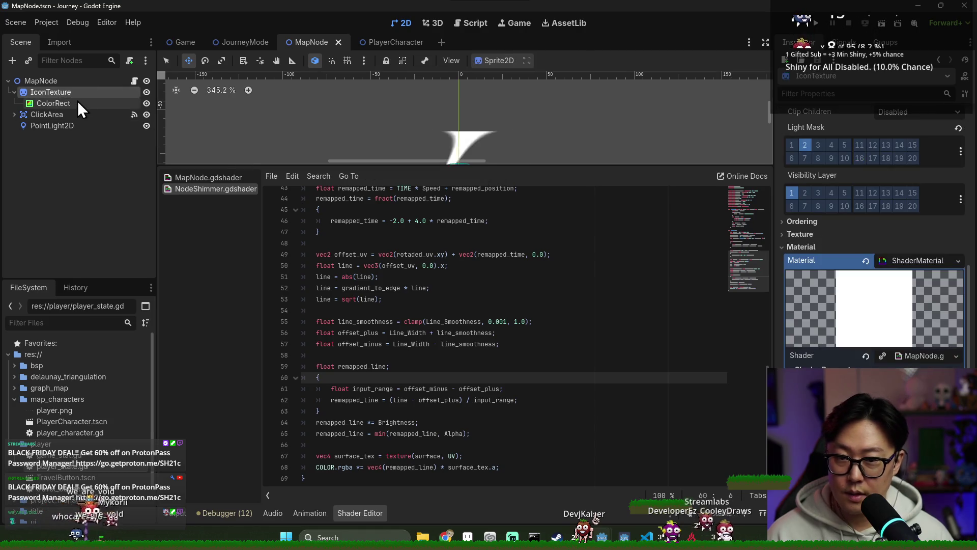
pyautogui.click(53, 102)
pyautogui.moveTo(587, 164)
pyautogui.mouseDown()
pyautogui.moveTo(578, 290)
pyautogui.moveTo(608, 341)
pyautogui.mouseUp()
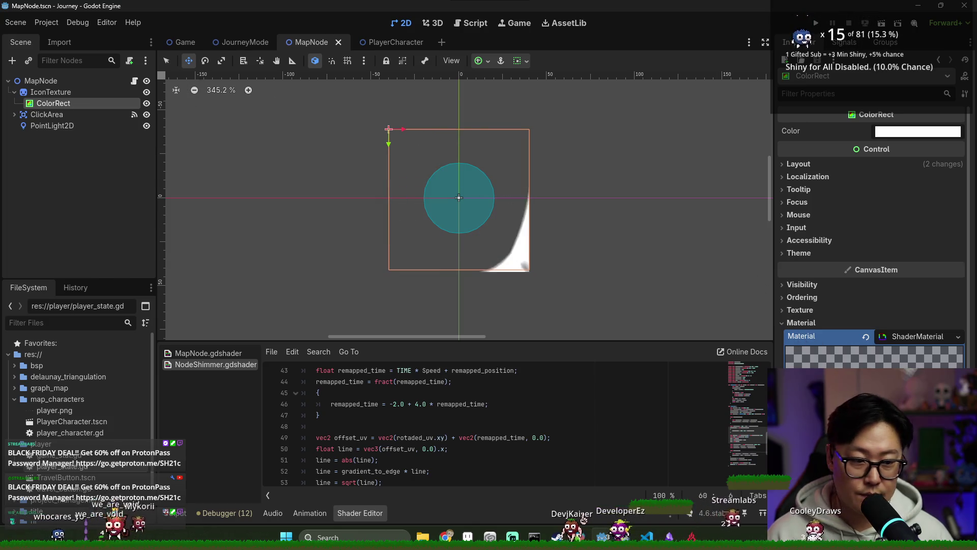
pyautogui.scroll(-4, 871, 255)
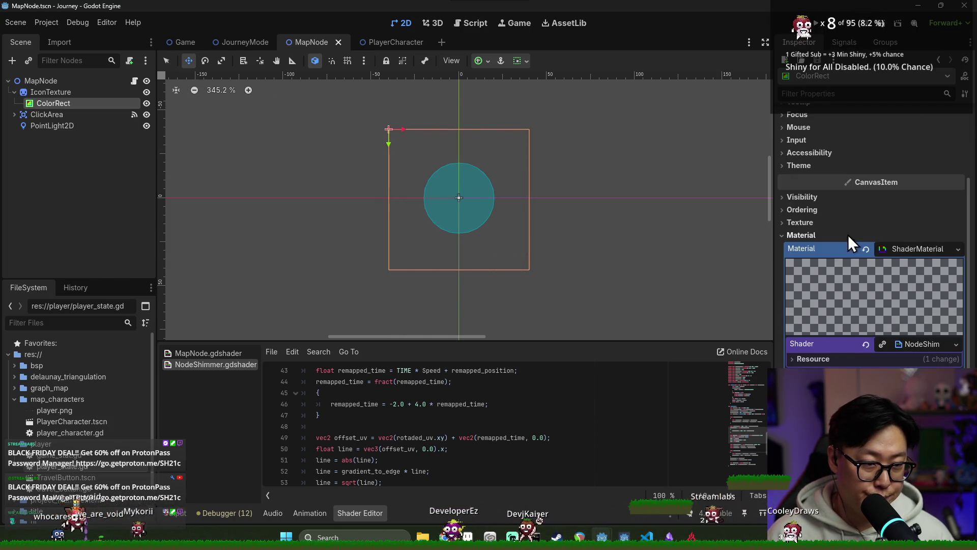
pyautogui.click(824, 198)
pyautogui.click(898, 289)
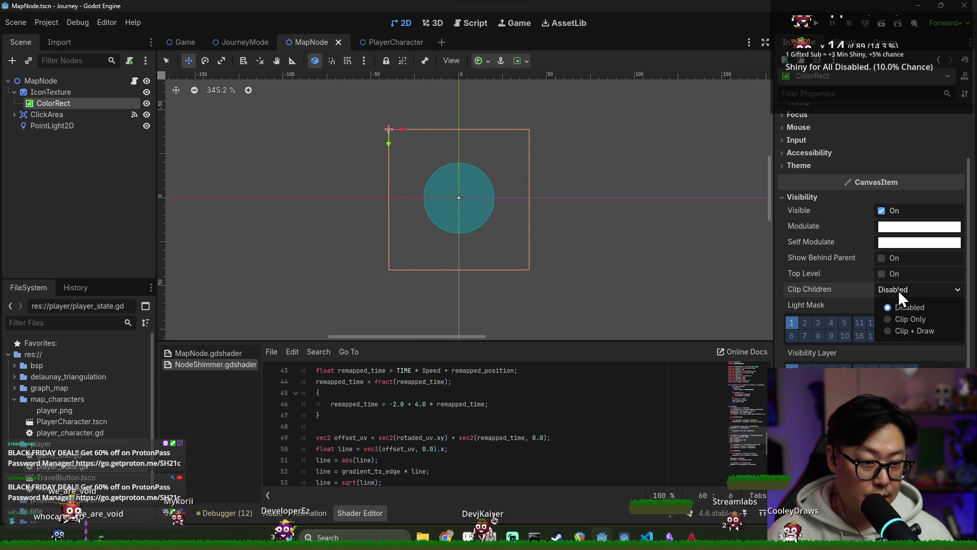
pyautogui.click(905, 301)
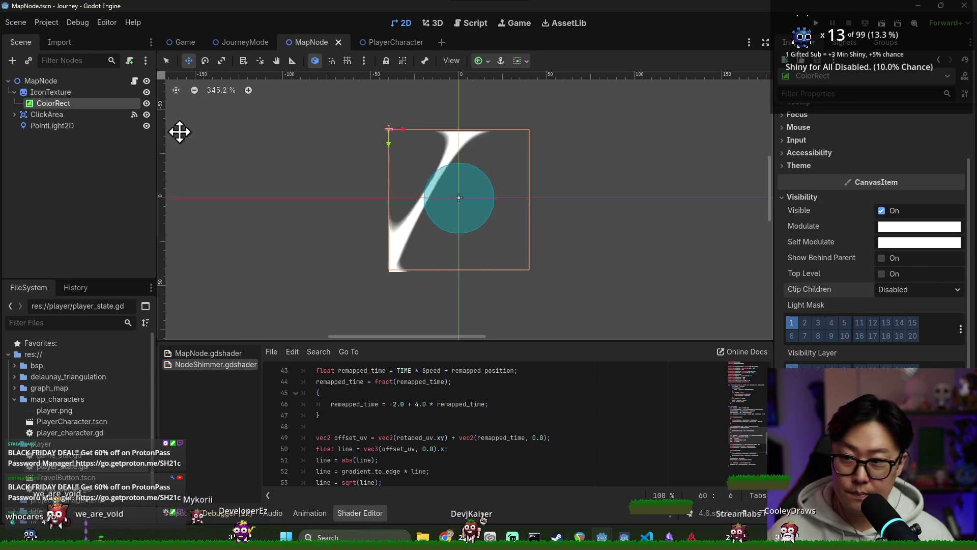
# Compare IconTexture's Clip + Draw, Clip Only and Disabled modes, settling on Clip Only
pyautogui.click(105, 94)
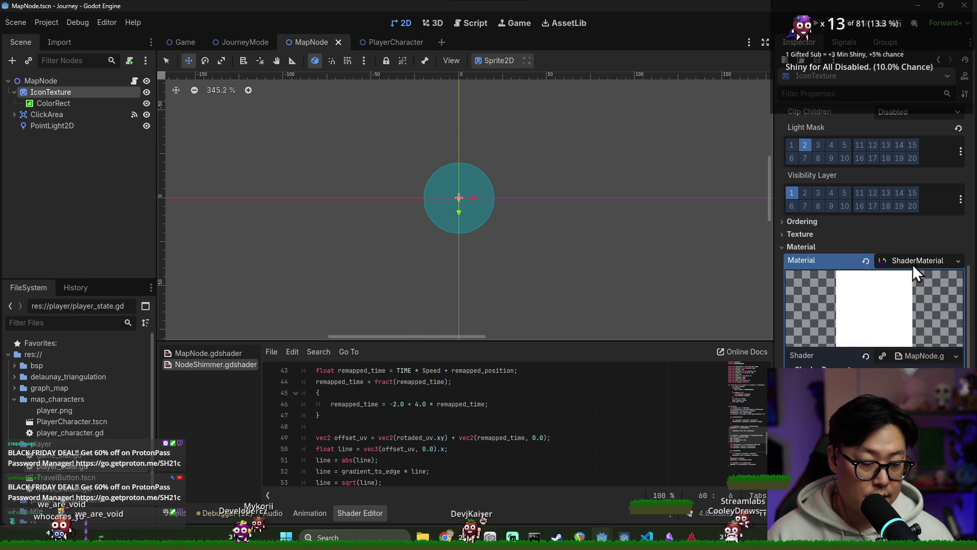
pyautogui.scroll(-2, 913, 305)
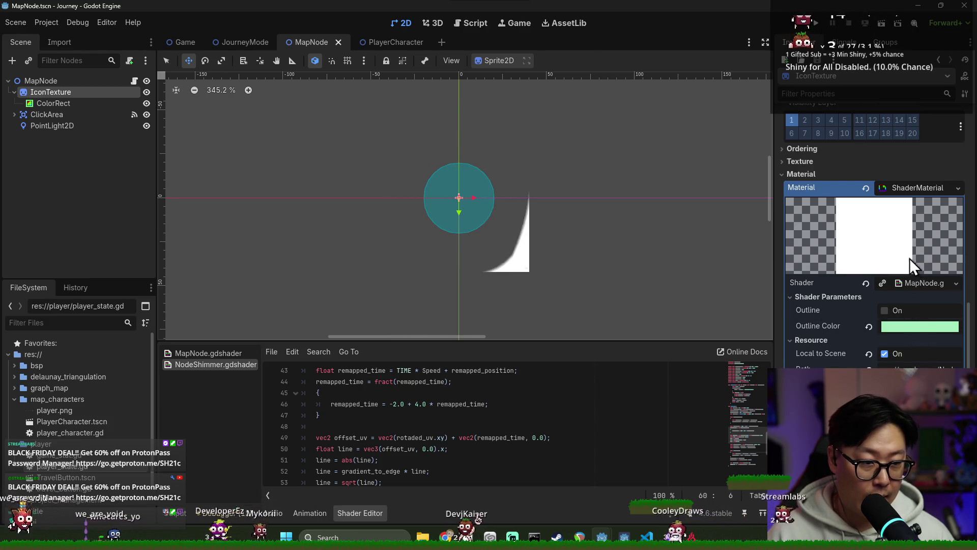
pyautogui.scroll(5, 906, 224)
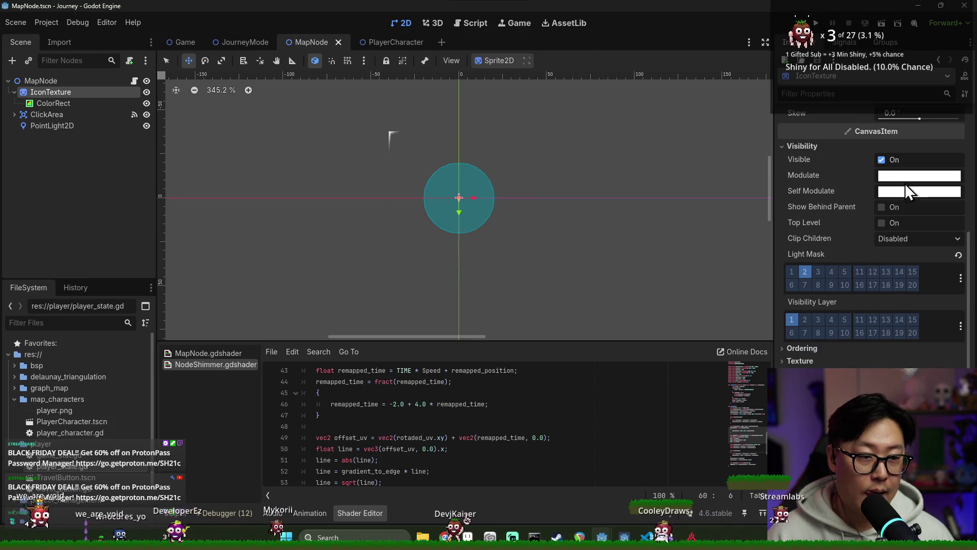
pyautogui.click(894, 241)
pyautogui.click(916, 279)
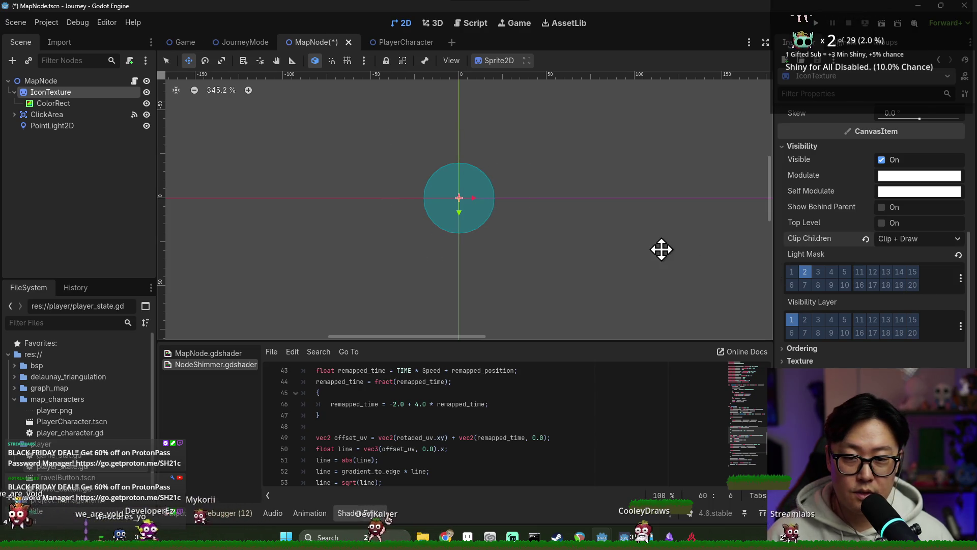
pyautogui.hotkey('ctrl', 's')
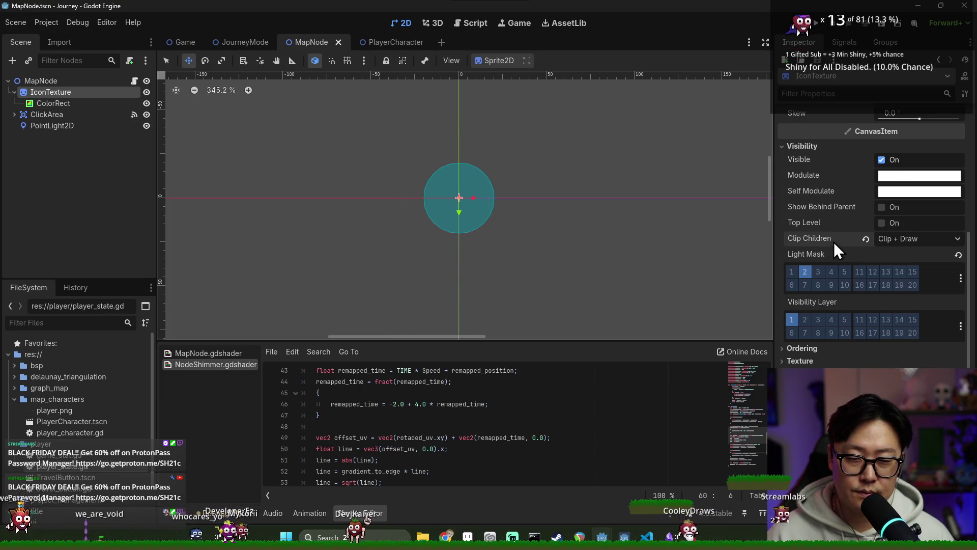
pyautogui.click(916, 238)
pyautogui.click(922, 267)
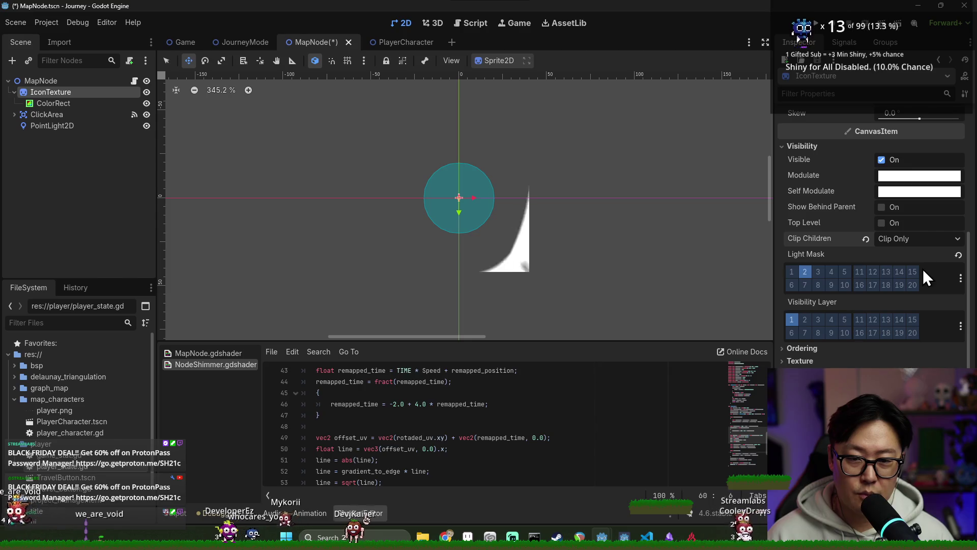
pyautogui.click(921, 239)
pyautogui.click(923, 257)
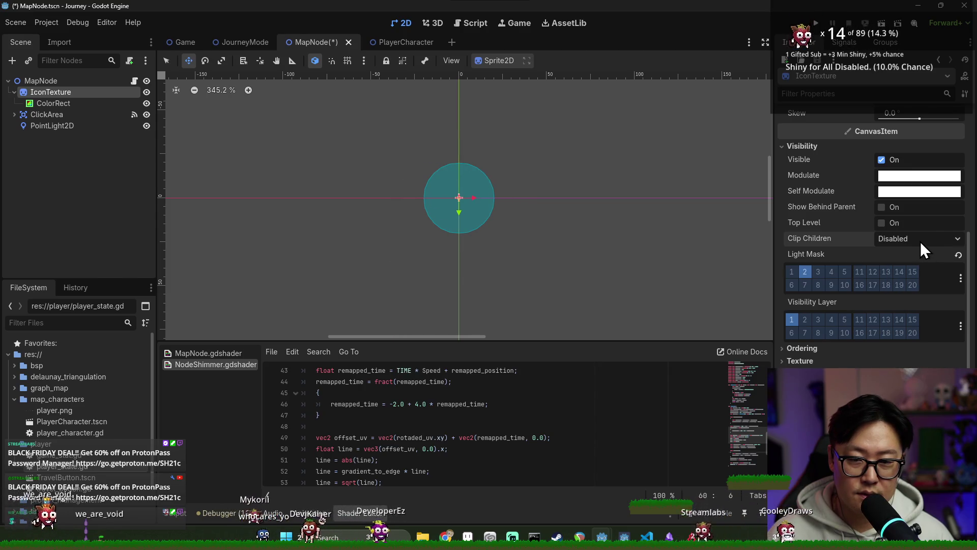
pyautogui.click(920, 240)
pyautogui.click(919, 268)
# Save the MapNode scene after briefly filtering project files for 'vill'
pyautogui.hotkey('ctrl', 's')
pyautogui.scroll(4, 869, 189)
pyautogui.click(50, 326)
pyautogui.write('vill')
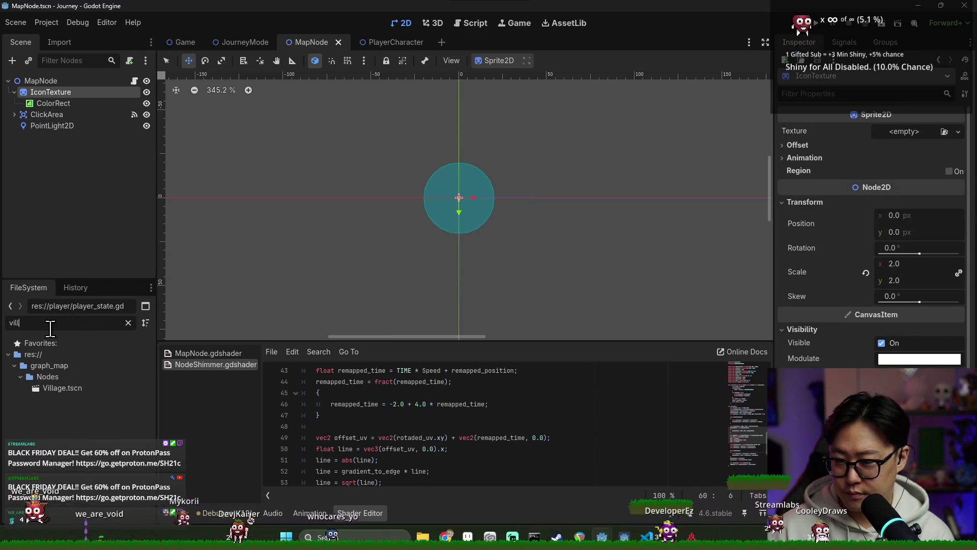
pyautogui.click(128, 323)
pyautogui.hotkey('ctrl', 's')
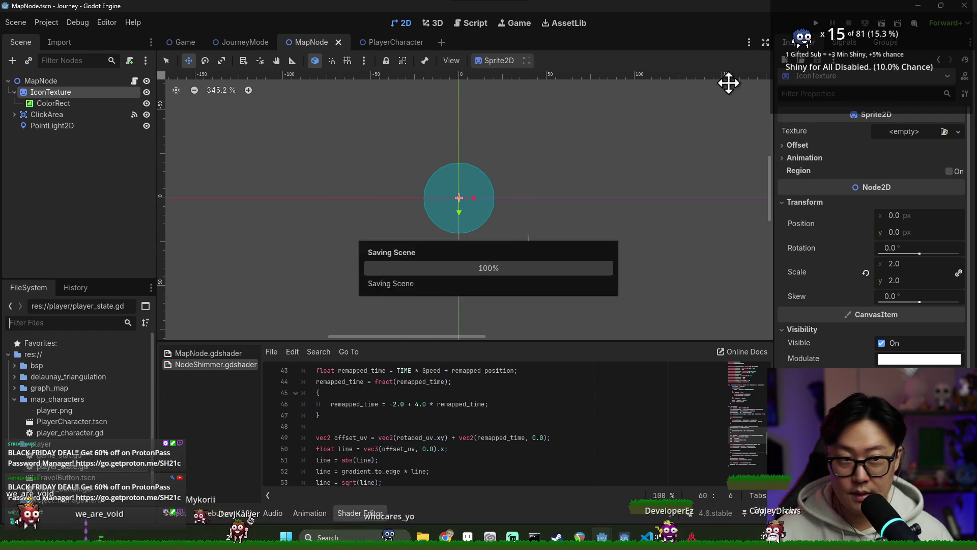
# Test-run the game to check the shimmer on the map, then close it and save
pyautogui.click(816, 24)
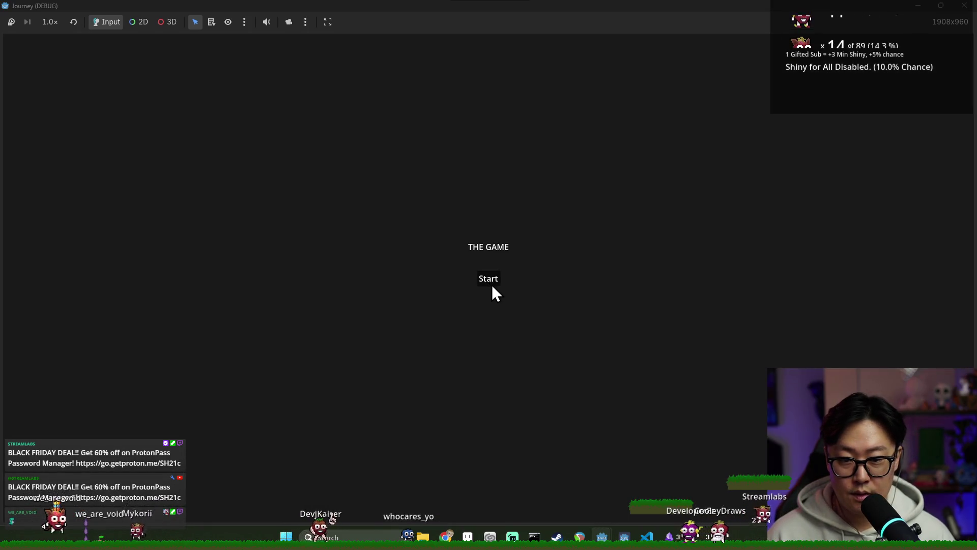
pyautogui.click(492, 286)
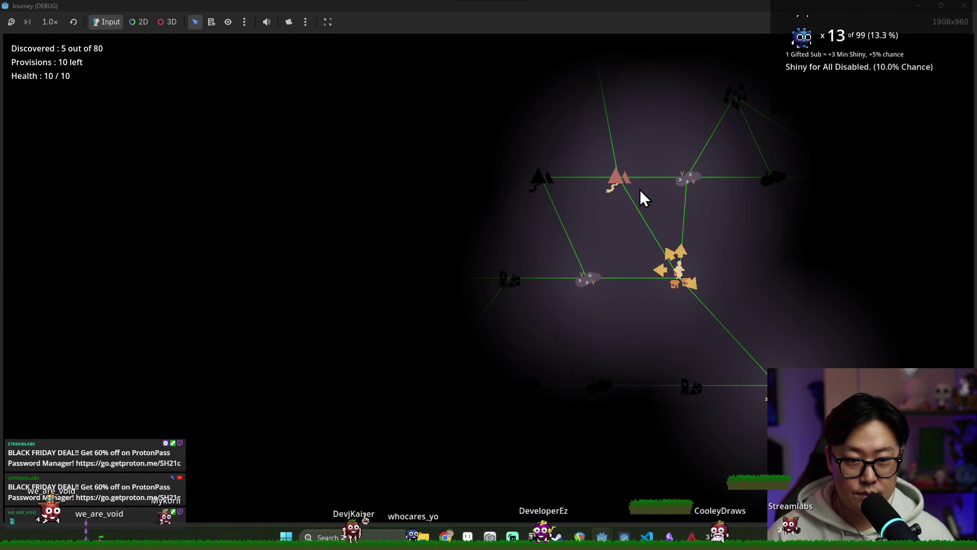
pyautogui.click(963, 7)
pyautogui.hotkey('ctrl', 's')
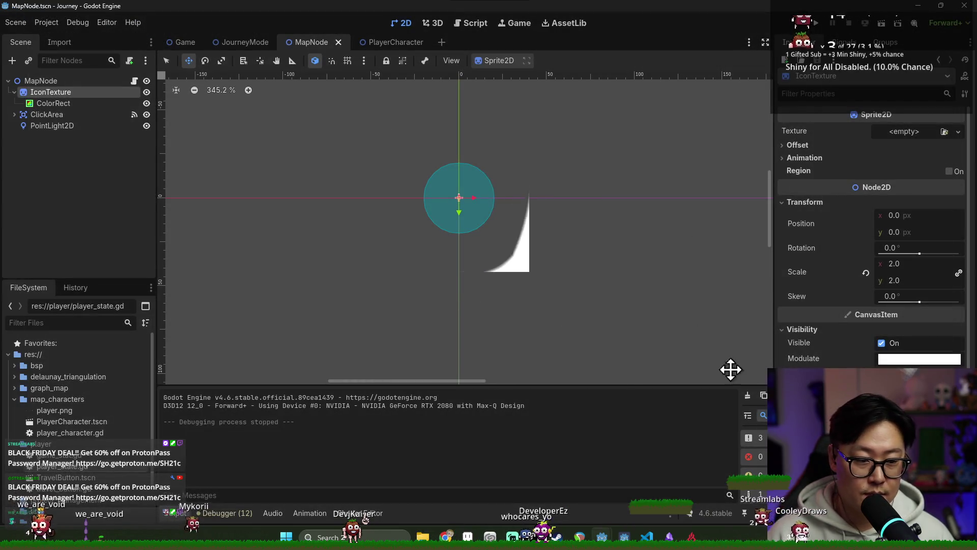
# Check the MapNode's ColorRect overlay and IconTexture settings
pyautogui.click(76, 103)
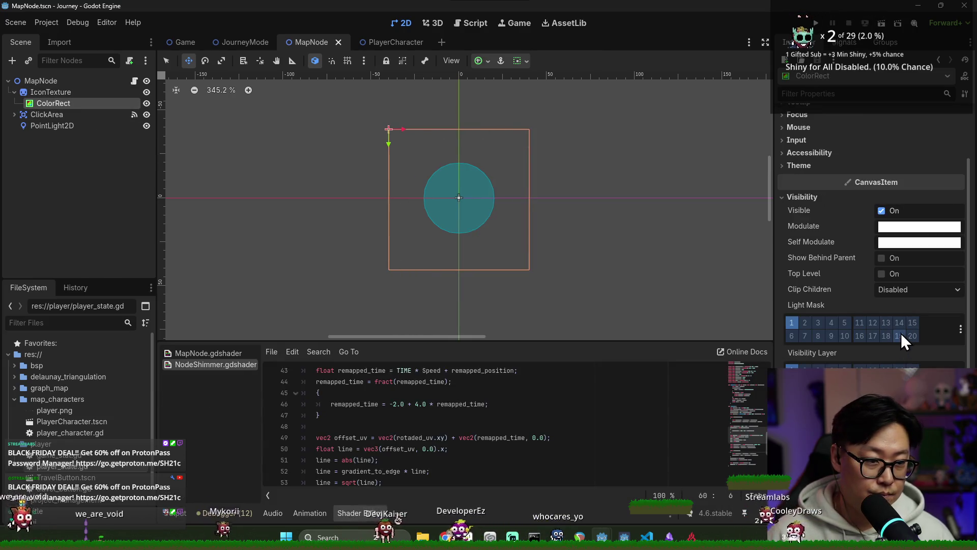
pyautogui.scroll(-2, 893, 288)
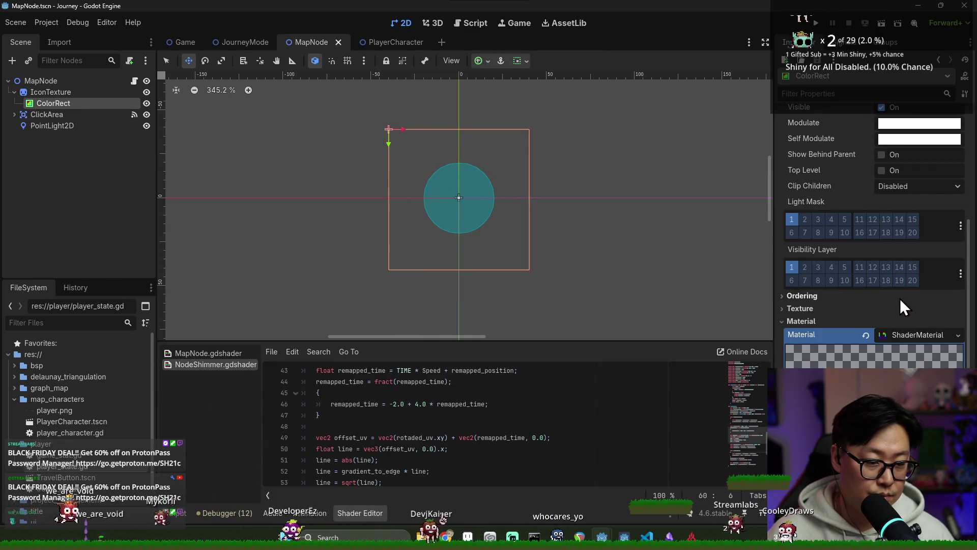
pyautogui.scroll(-2, 900, 298)
pyautogui.click(72, 93)
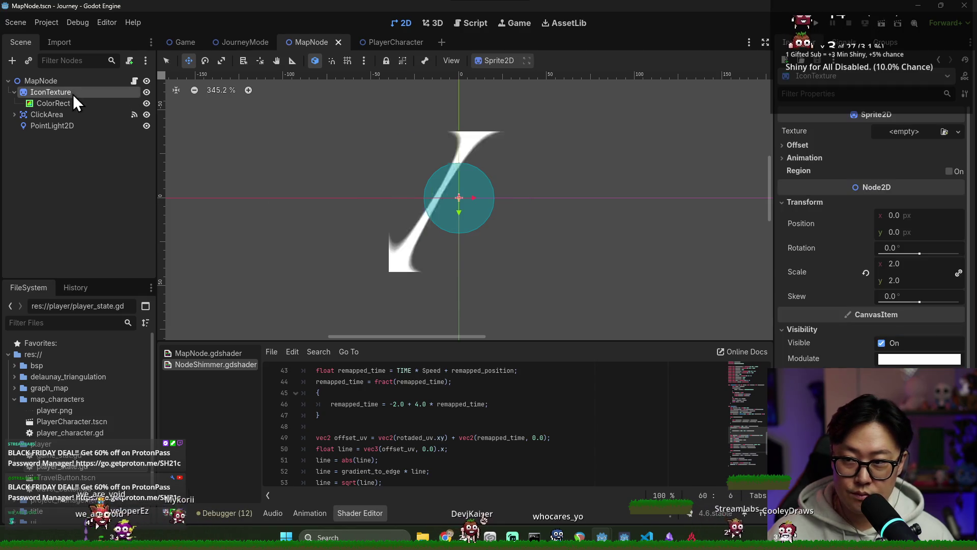
# Locate poi_icons.png with an 'icon' file filter, then open MountainPass.tscn
pyautogui.click(72, 322)
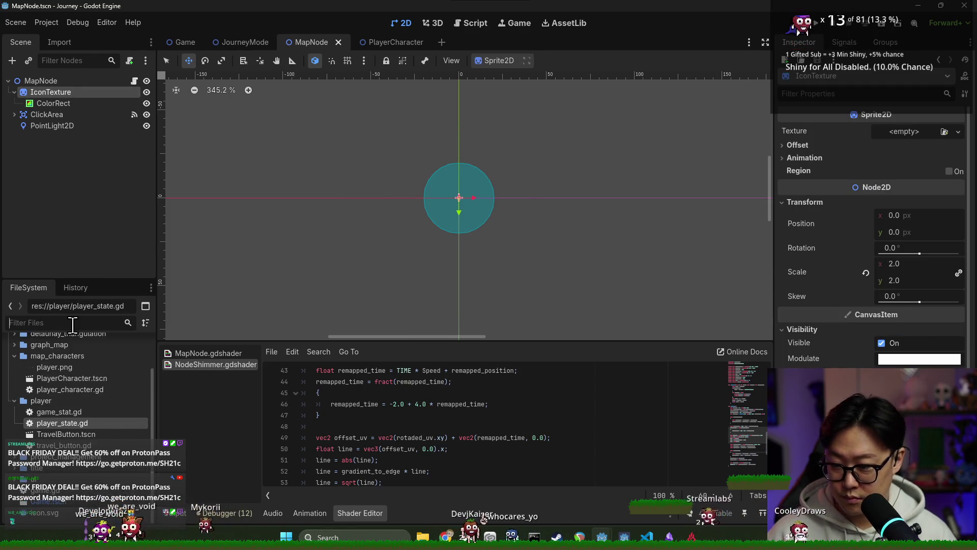
pyautogui.write('icon')
pyautogui.click(62, 390)
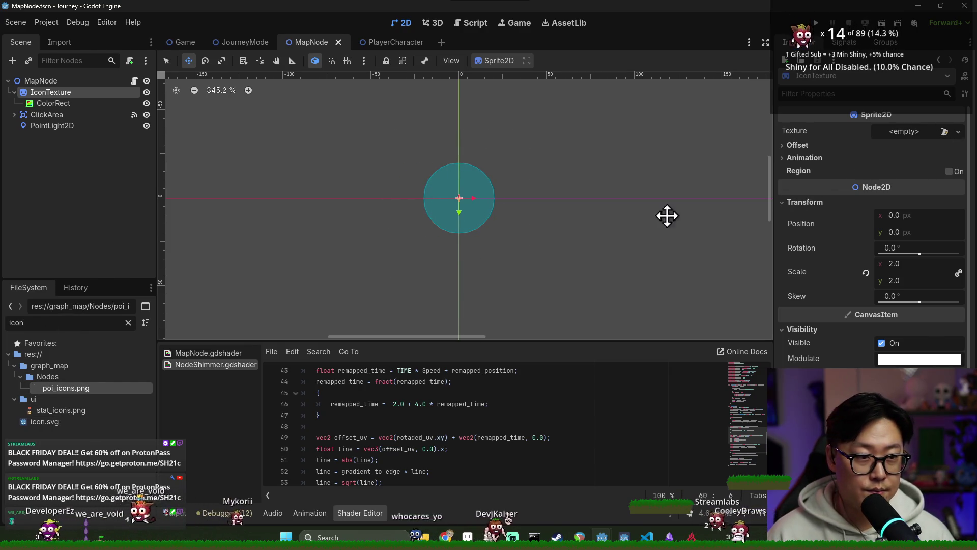
pyautogui.click(128, 322)
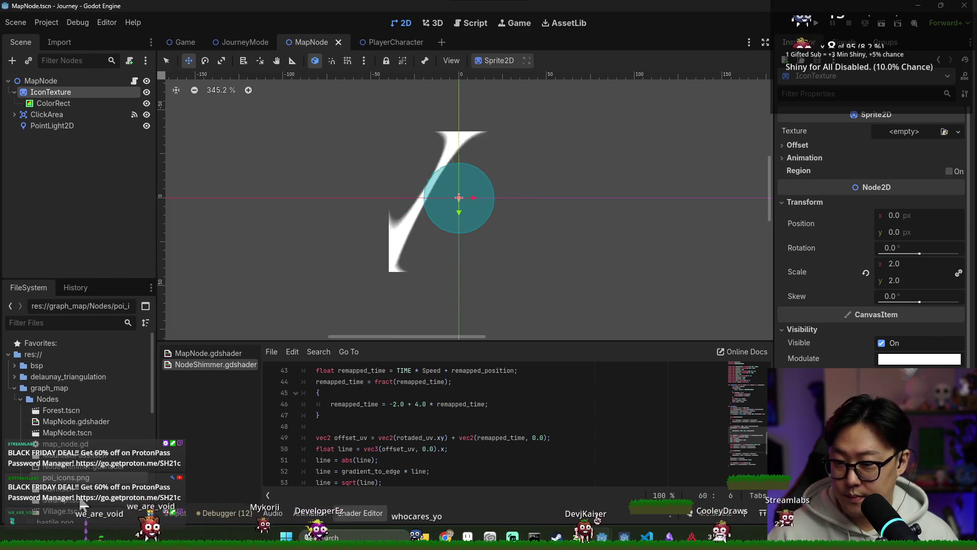
pyautogui.doubleClick(77, 454)
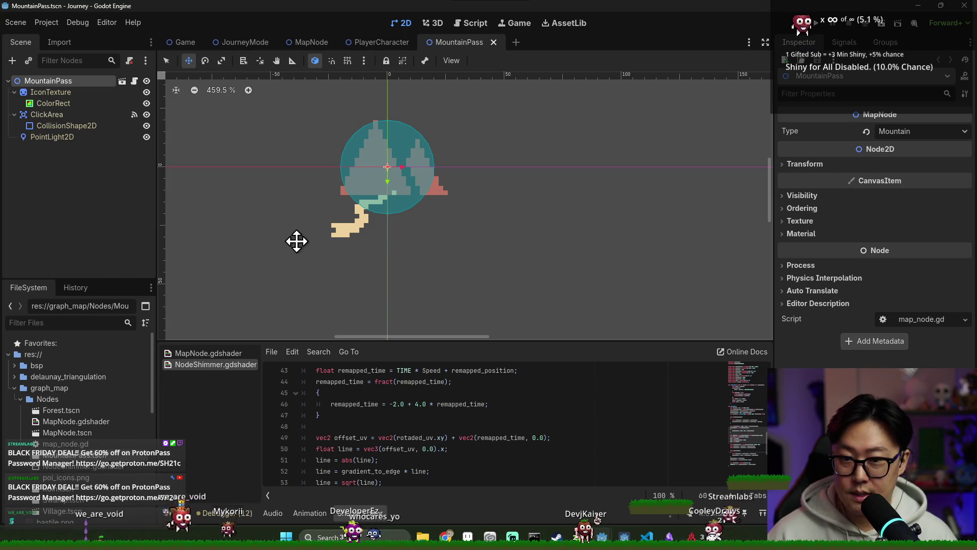
# Inspect MountainPass's ColorRect shader material and its IconTexture node
pyautogui.click(93, 106)
pyautogui.scroll(-6, 458, 229)
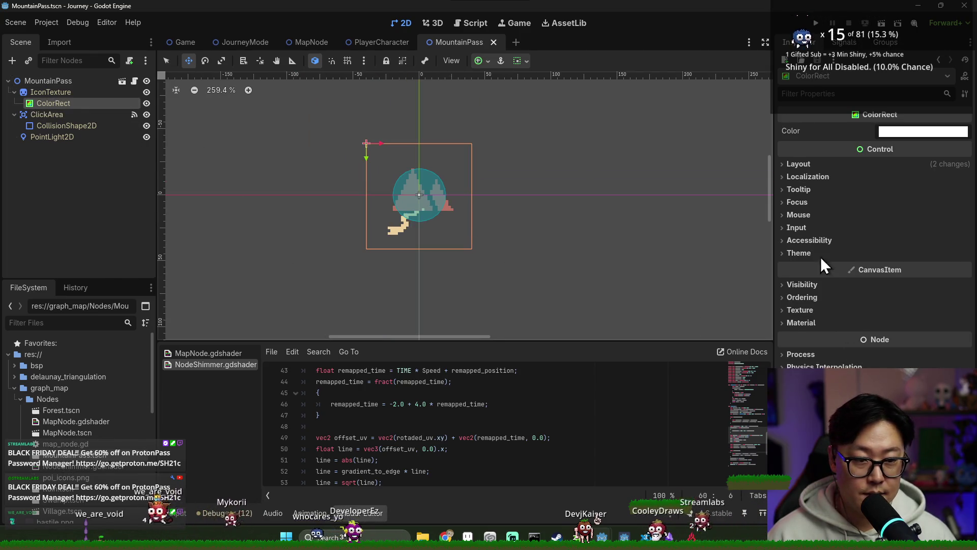
pyautogui.click(828, 322)
pyautogui.click(929, 335)
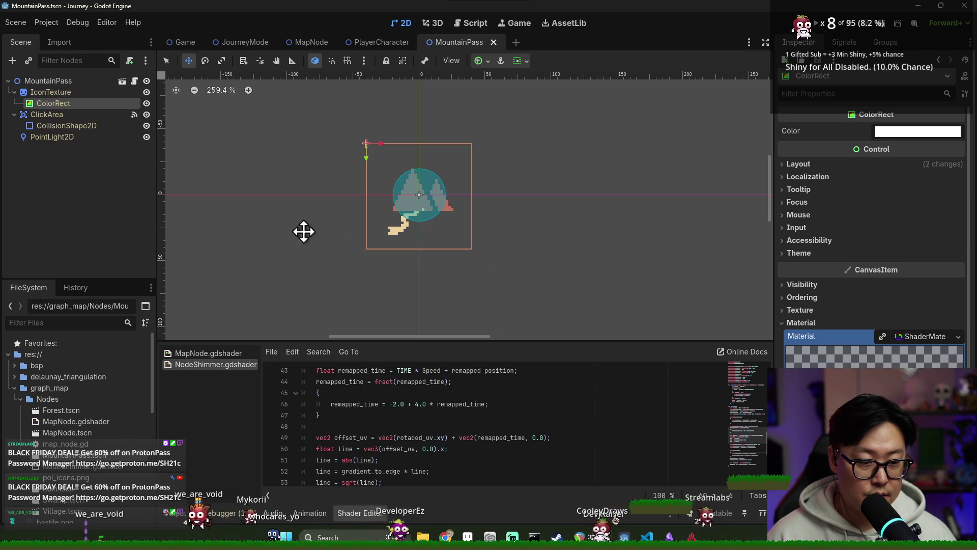
pyautogui.click(51, 92)
pyautogui.scroll(-2, 918, 339)
pyautogui.scroll(2, 926, 255)
pyautogui.scroll(-3, 923, 280)
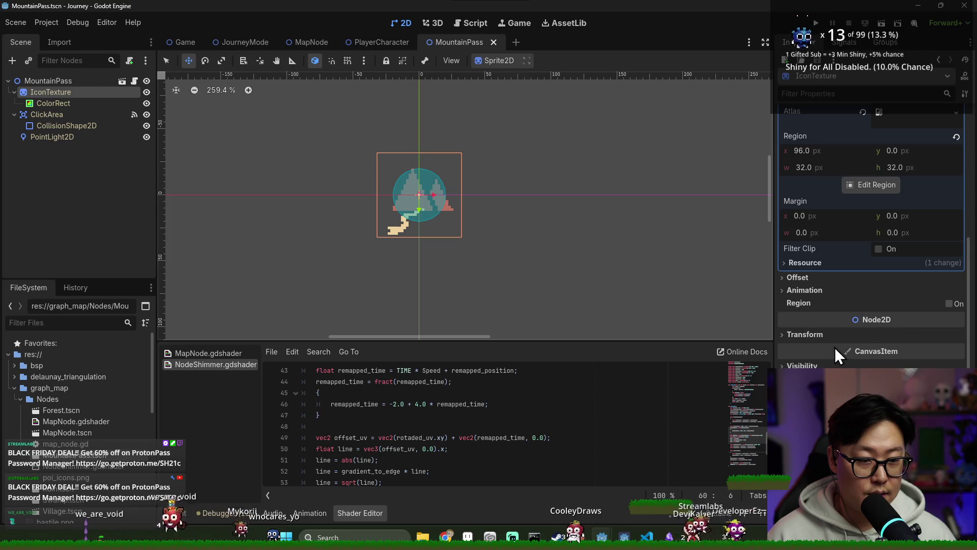
# Set MountainPass IconTexture's Clip Children to Clip + Draw, save, and return to MapNode
pyautogui.click(802, 365)
pyautogui.scroll(-3, 896, 323)
pyautogui.click(901, 305)
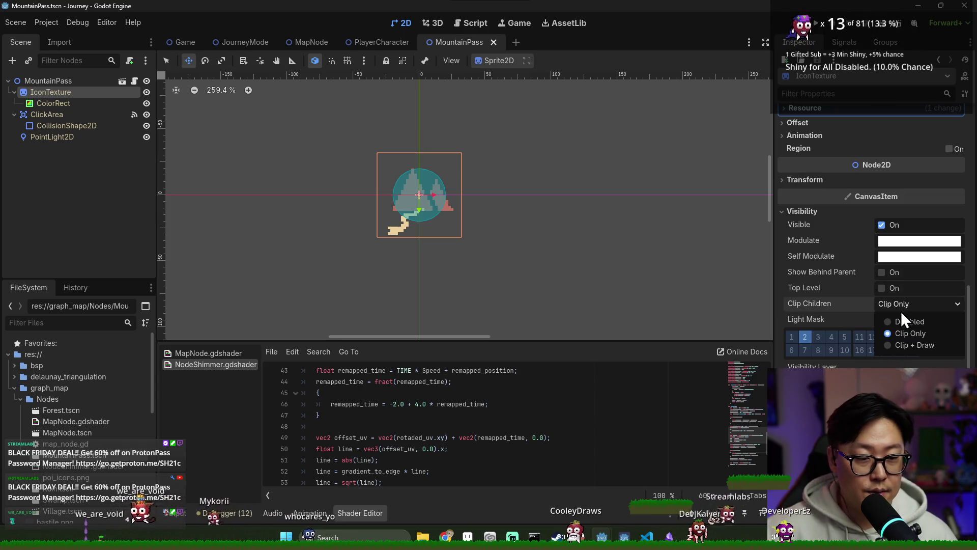
pyautogui.click(907, 344)
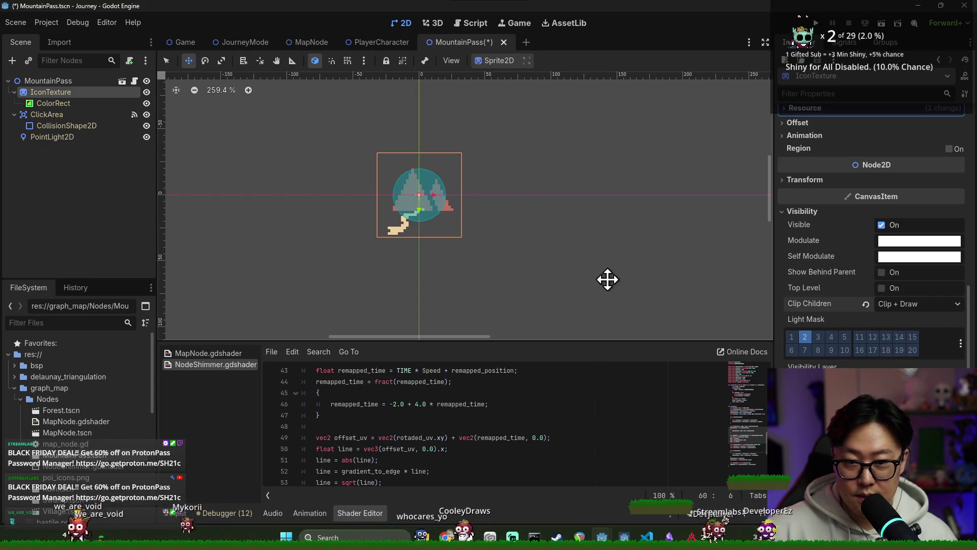
pyautogui.click(890, 308)
pyautogui.click(906, 320)
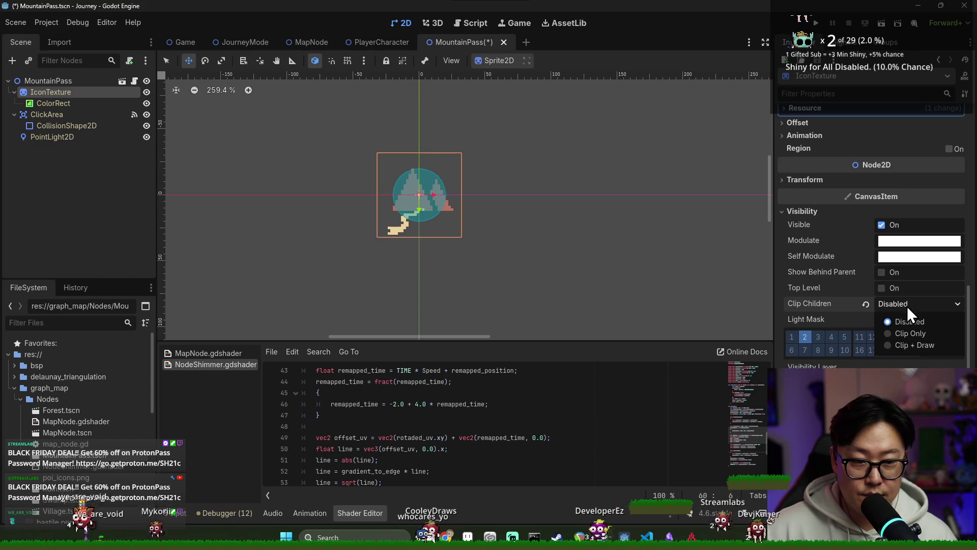
pyautogui.hotkey('ctrl', 'z')
pyautogui.hotkey('ctrl', 's')
pyautogui.click(87, 103)
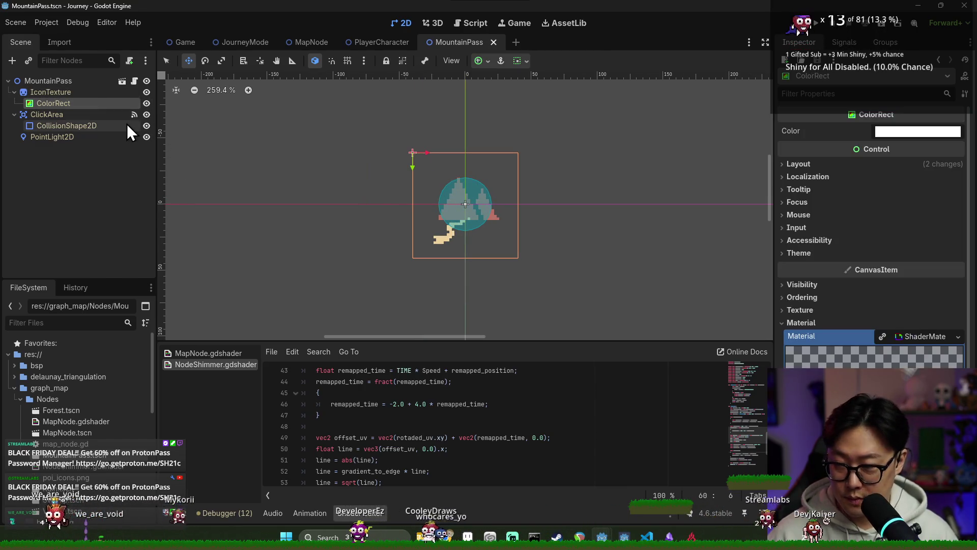
pyautogui.click(122, 81)
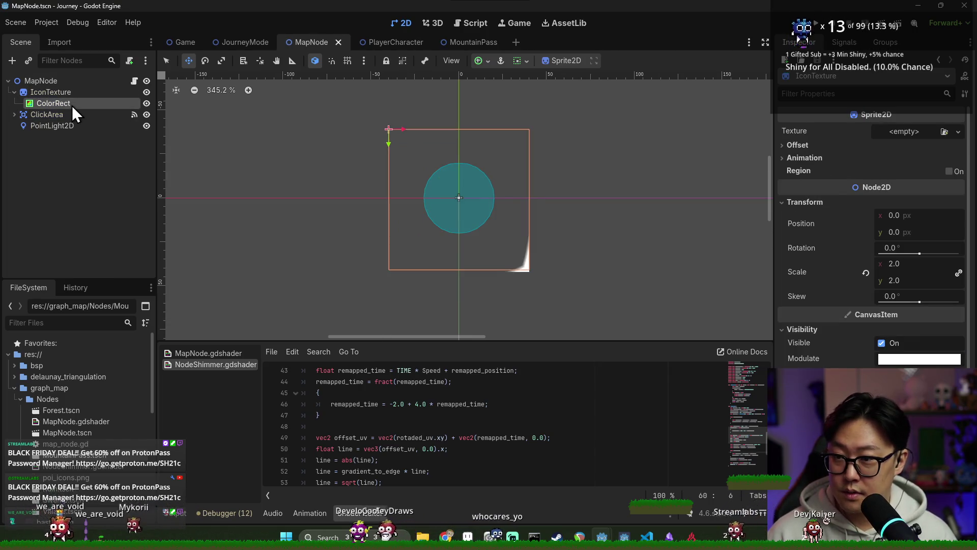
# Rename MapNode's ColorRect to Shimmer
pyautogui.click(72, 105)
pyautogui.click(63, 103)
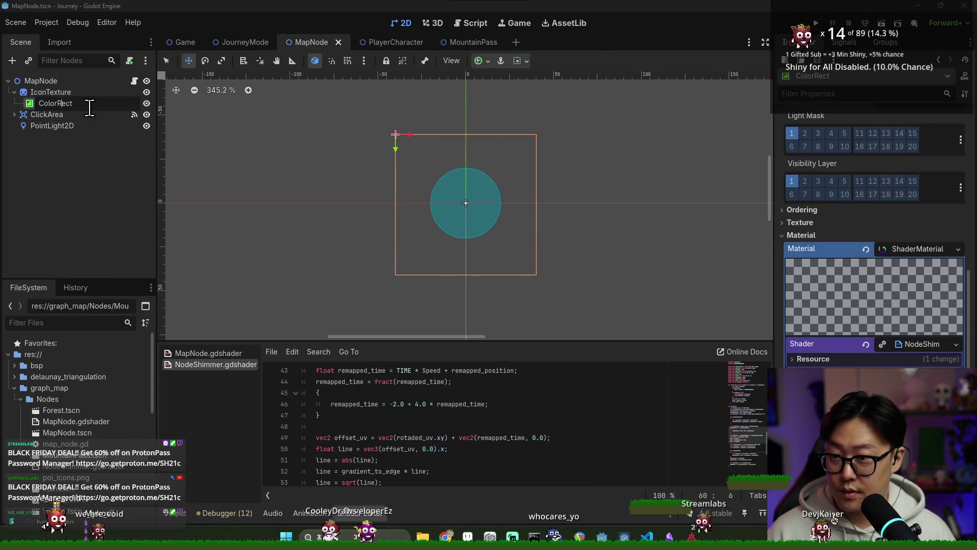
pyautogui.write('Shimmer')
pyautogui.press('Return')
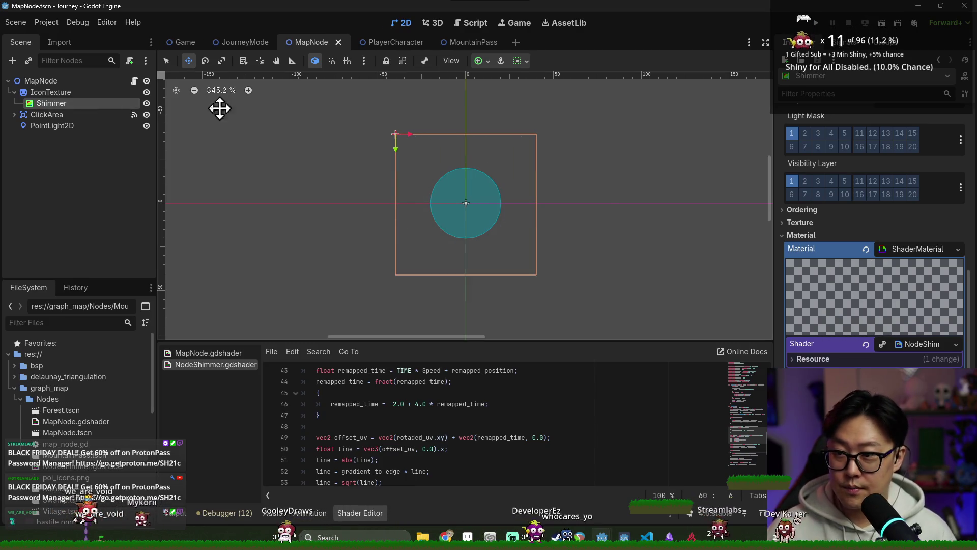
# Shrink and move the Shimmer rectangle over the circular icon and save the scene
pyautogui.scroll(-3, 838, 366)
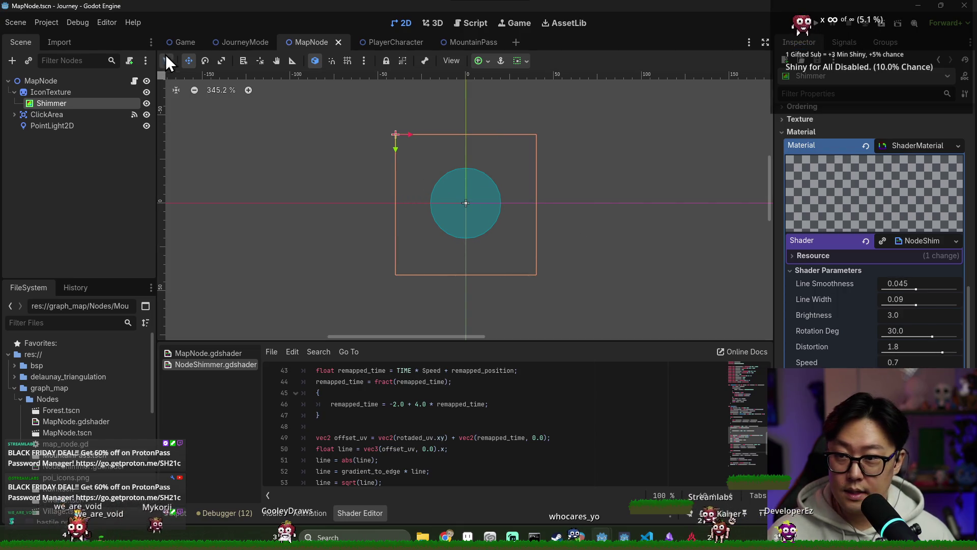
pyautogui.moveTo(398, 133); pyautogui.dragTo(464, 201)
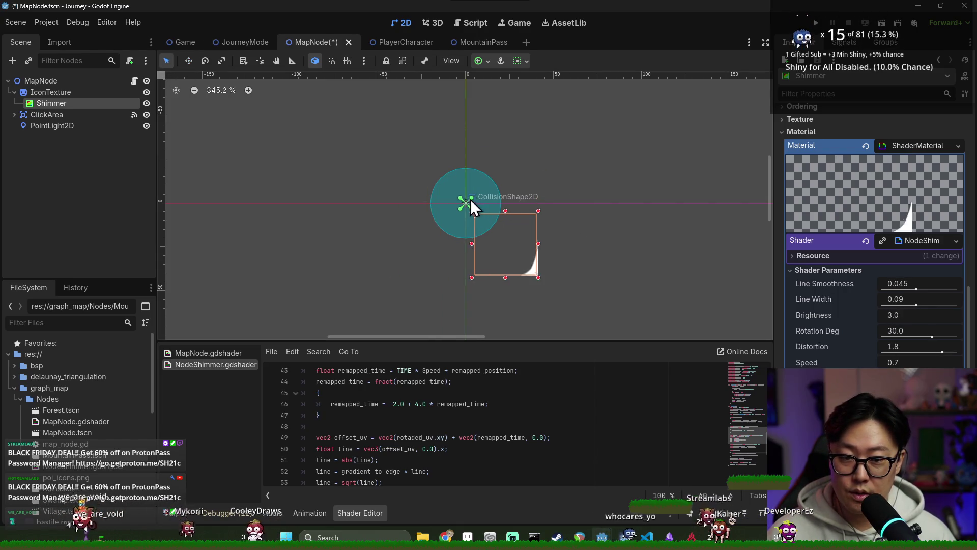
pyautogui.click(465, 202)
pyautogui.click(76, 104)
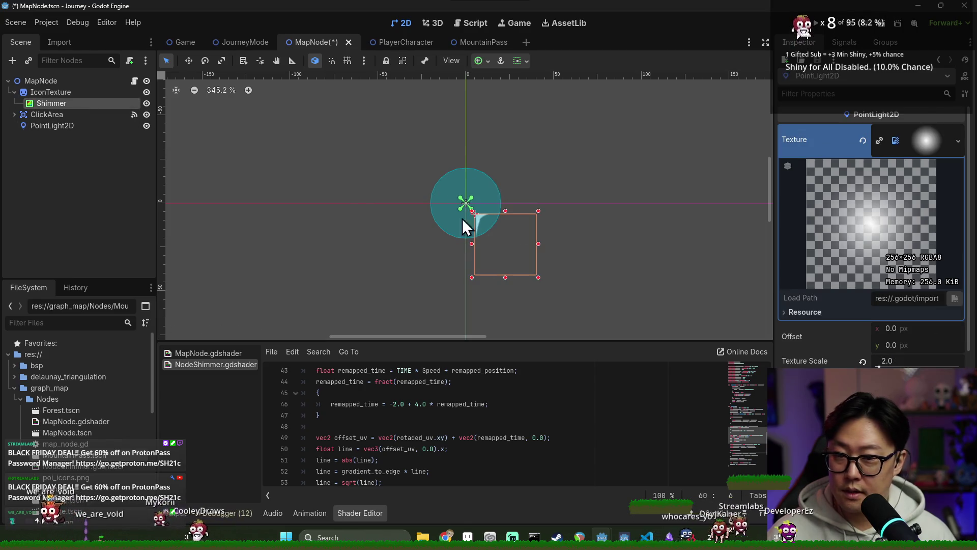
pyautogui.click(193, 63)
pyautogui.hotkey('ctrl', 's')
pyautogui.scroll(5, 859, 283)
pyautogui.click(913, 307)
pyautogui.click(821, 214)
pyautogui.hotkey('ctrl', 's')
pyautogui.click(821, 214)
pyautogui.moveTo(541, 240)
pyautogui.mouseDown()
pyautogui.moveTo(460, 215)
pyautogui.moveTo(459, 203)
pyautogui.mouseUp()
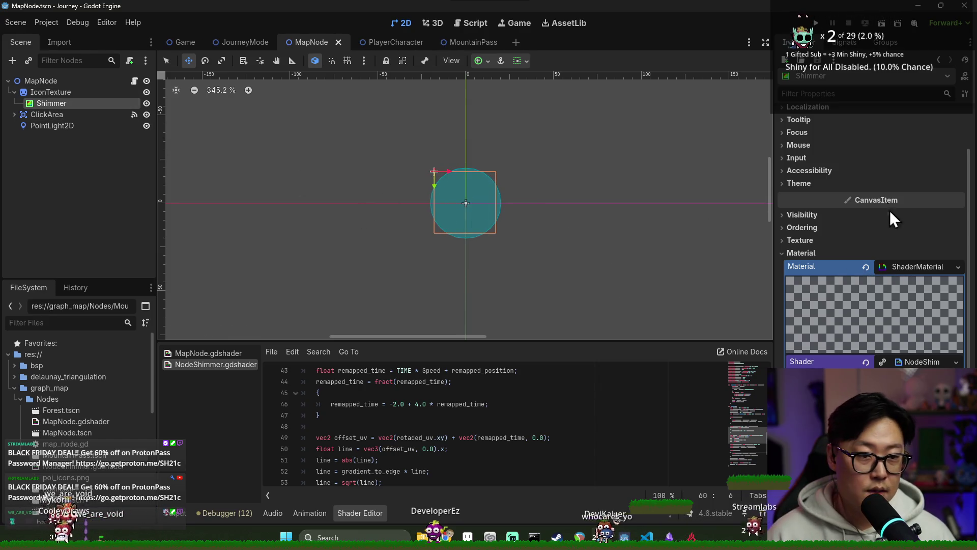
pyautogui.hotkey('ctrl', 's')
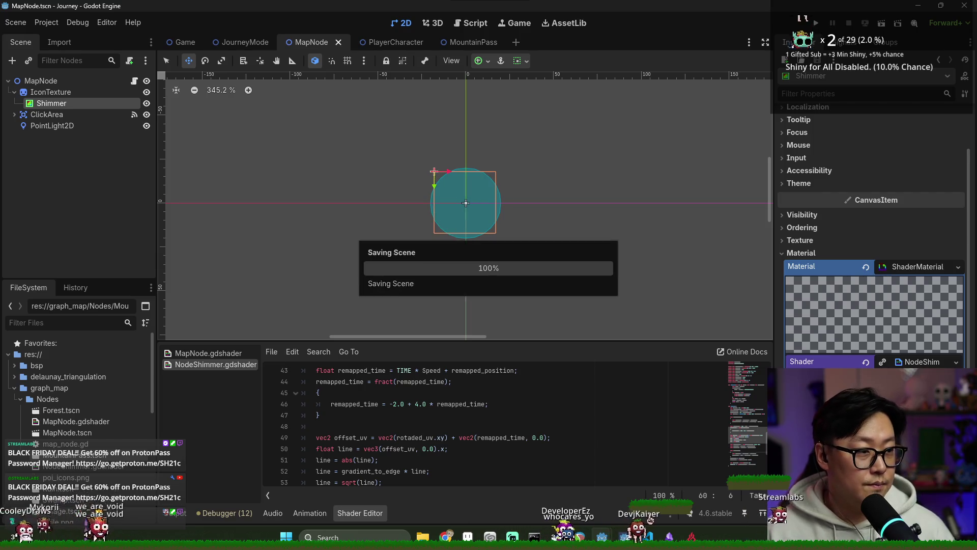
# Align Shimmer with the circle and set its shader Line Width 0.135 and Speed 0.5
pyautogui.hotkey('ctrl', 's')
pyautogui.moveTo(484, 202); pyautogui.dragTo(456, 181)
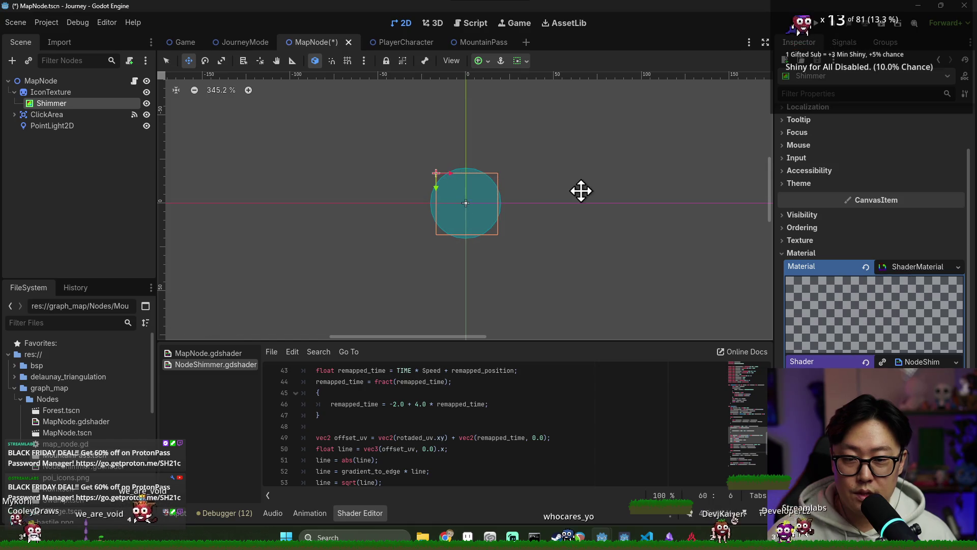
pyautogui.hotkey('ctrl', 's')
pyautogui.hotkey('ctrl', 's')
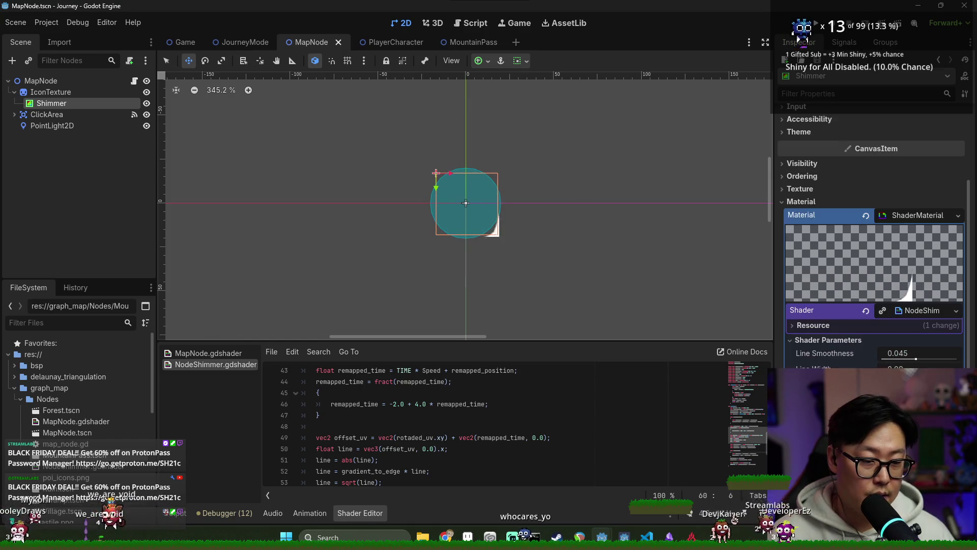
pyautogui.moveTo(916, 359); pyautogui.dragTo(937, 367)
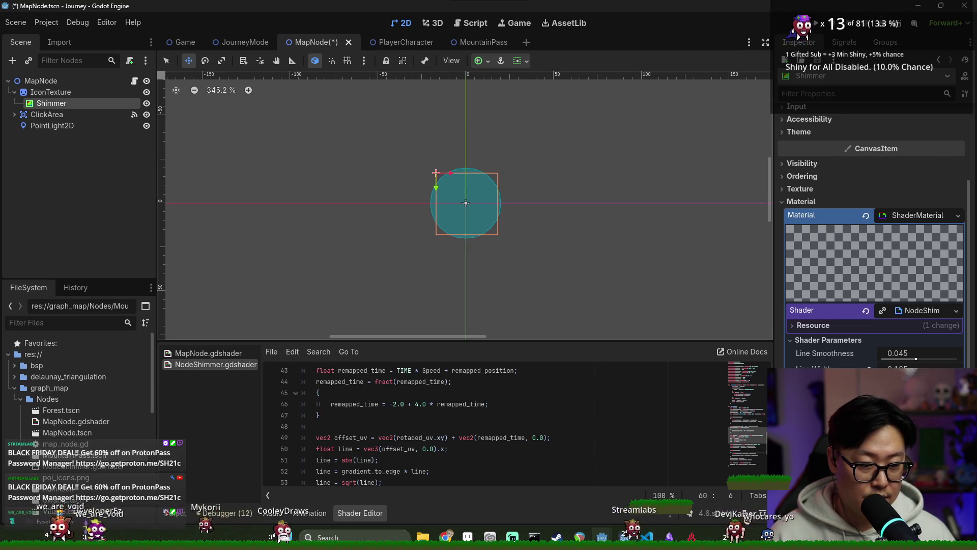
pyautogui.scroll(-3, 871, 224)
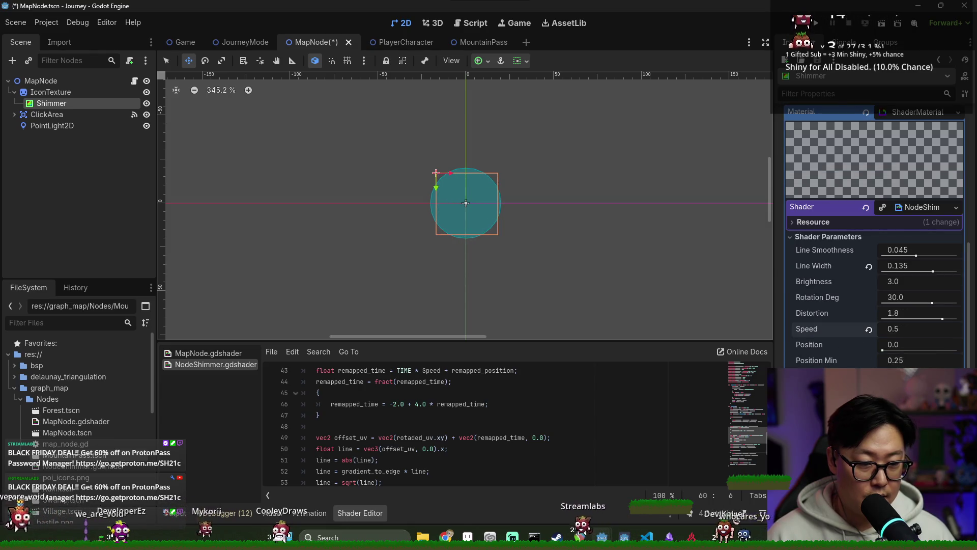
pyautogui.hotkey('ctrl', 's')
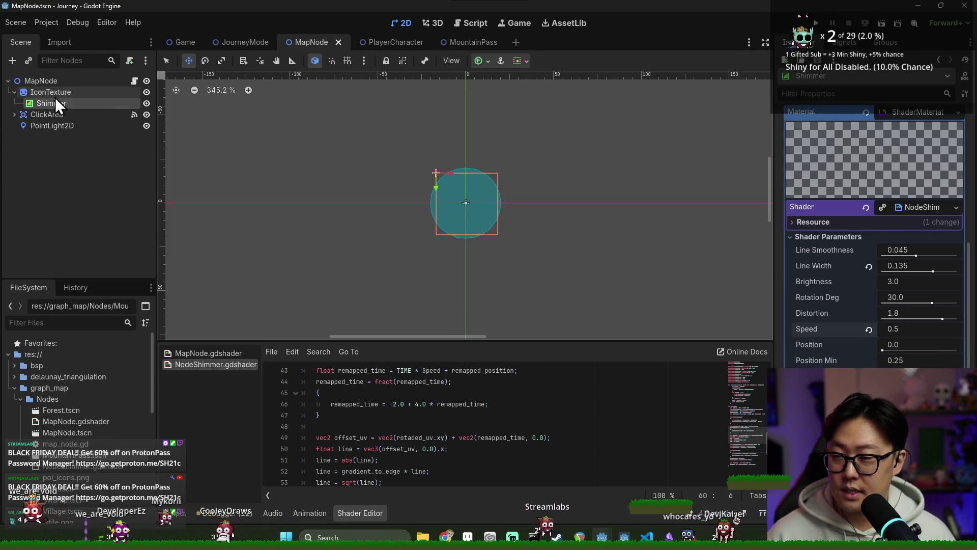
# Hide the Shimmer overlay, save, and open MapNode's map_node.gd script
pyautogui.click(146, 104)
pyautogui.hotkey('ctrl', 's')
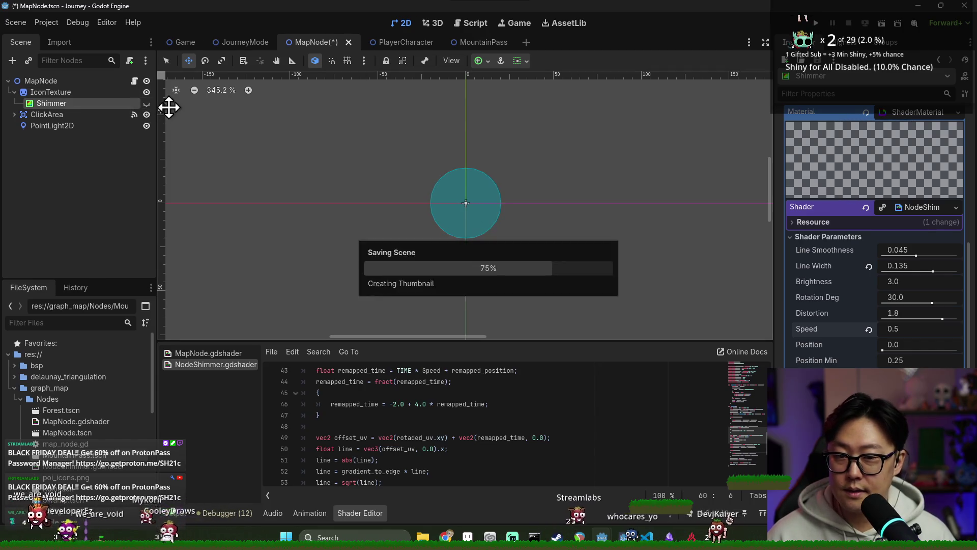
pyautogui.click(134, 81)
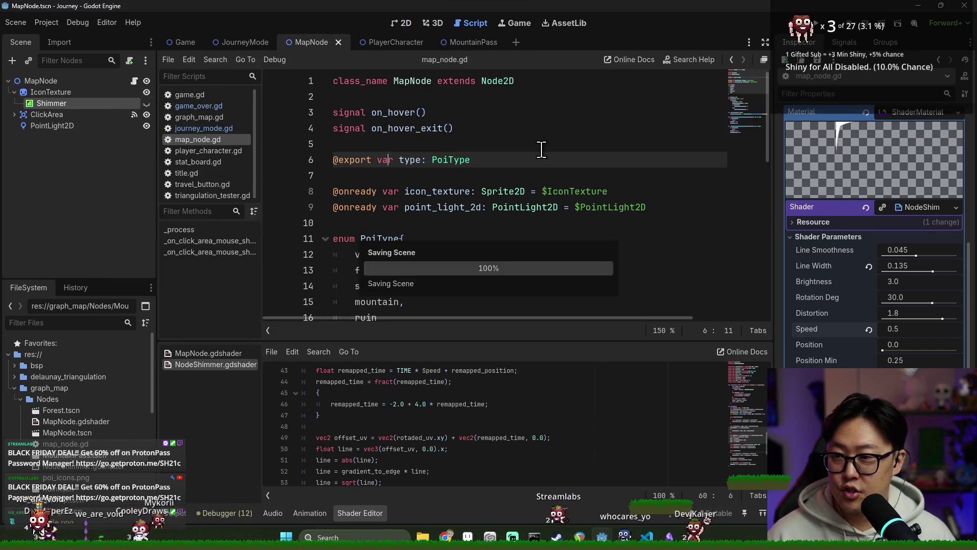
# Try an is_visited setter after the is_revealed setter, then drop it and leave a blank line
pyautogui.click(389, 174)
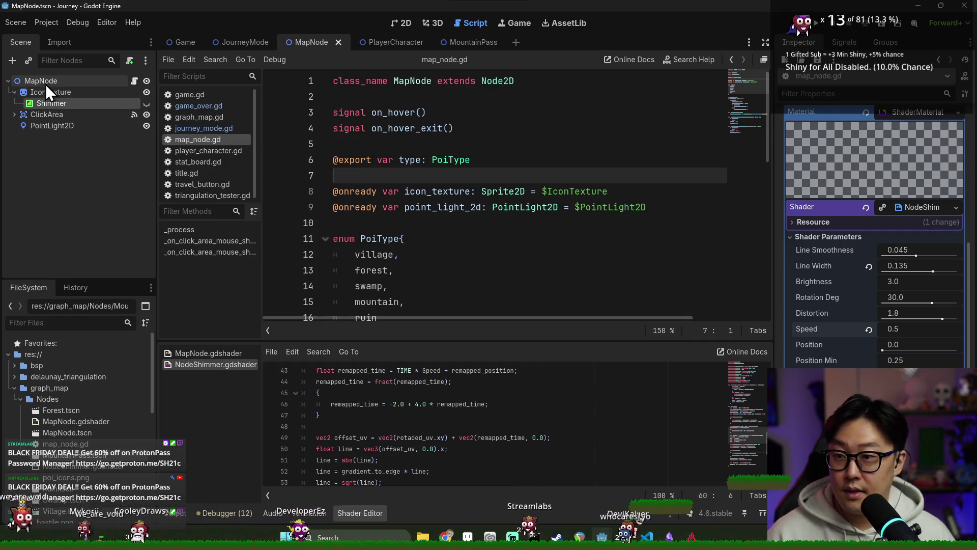
pyautogui.scroll(-5, 386, 174)
pyautogui.doubleClick(384, 144)
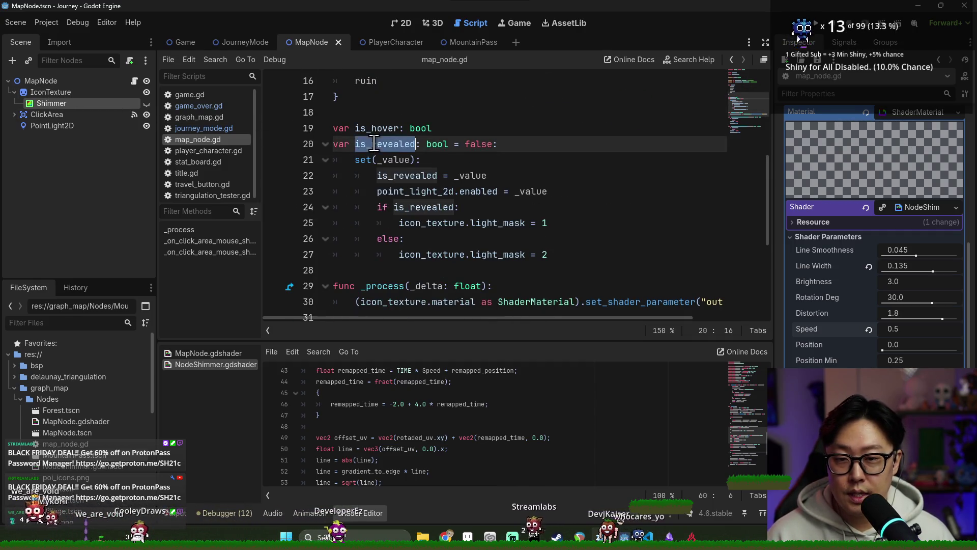
pyautogui.click(582, 254)
pyautogui.press('Return')
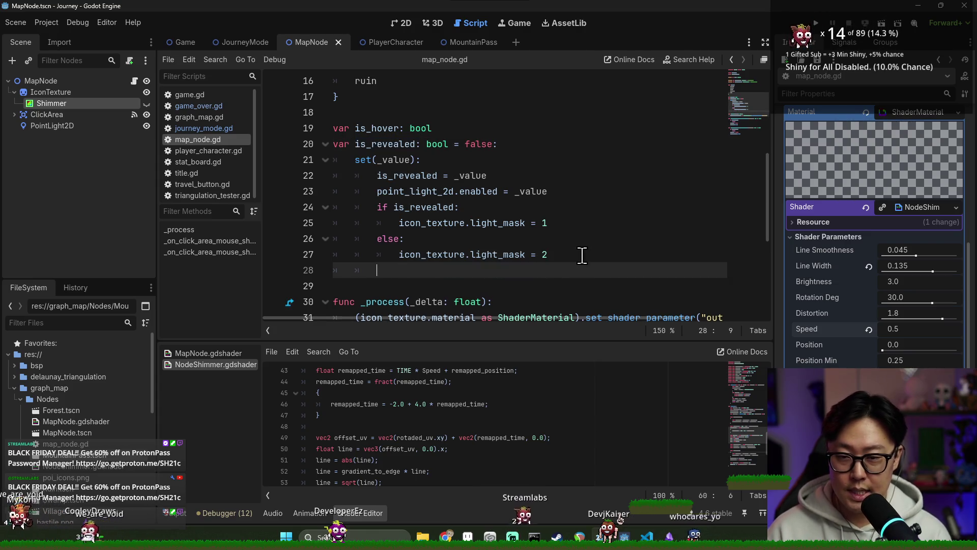
pyautogui.press('BackSpace')
pyautogui.write('isited :')
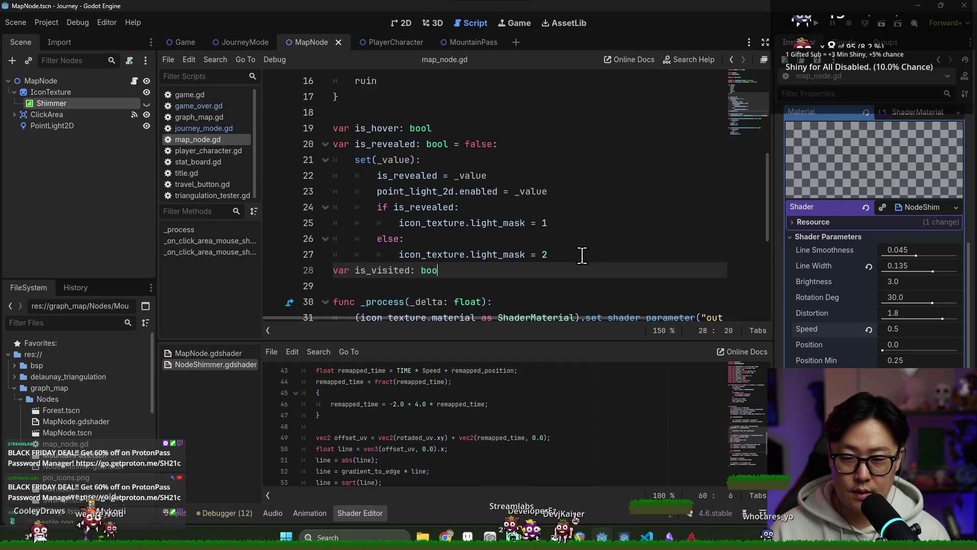
pyautogui.write(':')
pyautogui.press('Return')
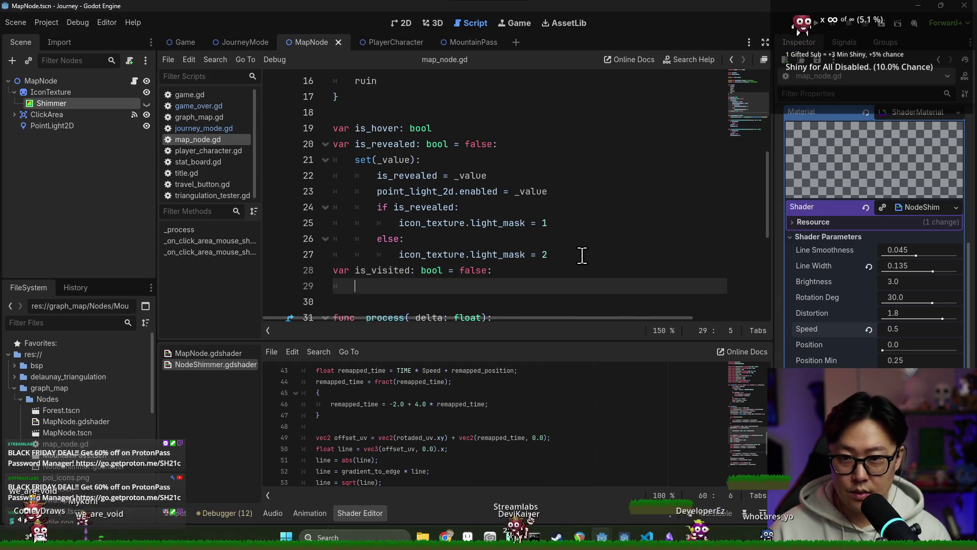
pyautogui.write('set(_')
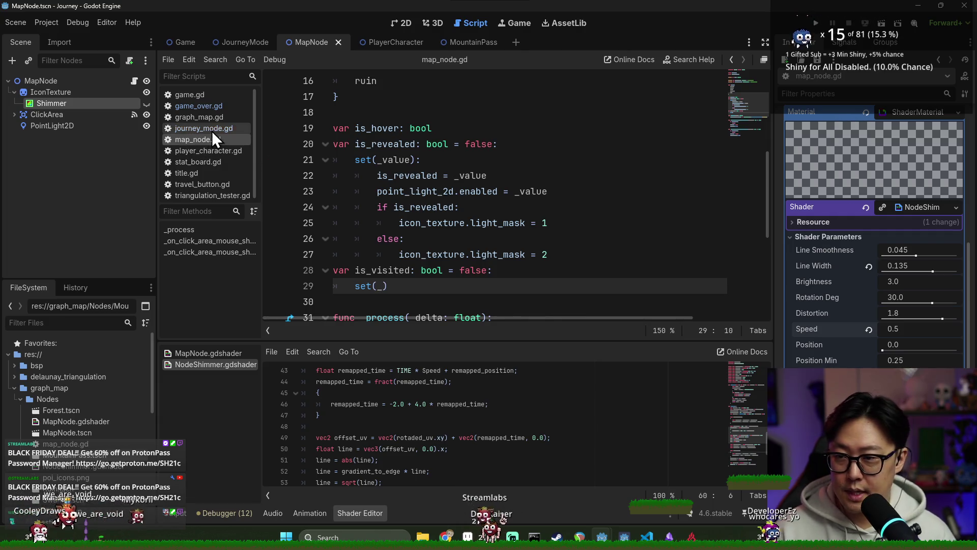
pyautogui.scroll(-1, 421, 240)
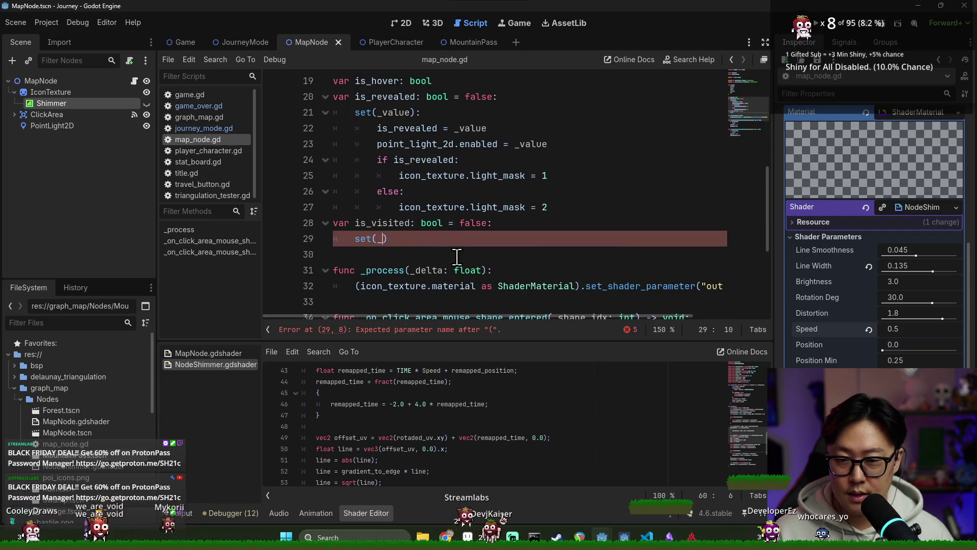
pyautogui.press('BackSpace')
pyautogui.press('BackSpace')
pyautogui.press('BackSpace')
pyautogui.click(554, 207)
pyautogui.press('Return')
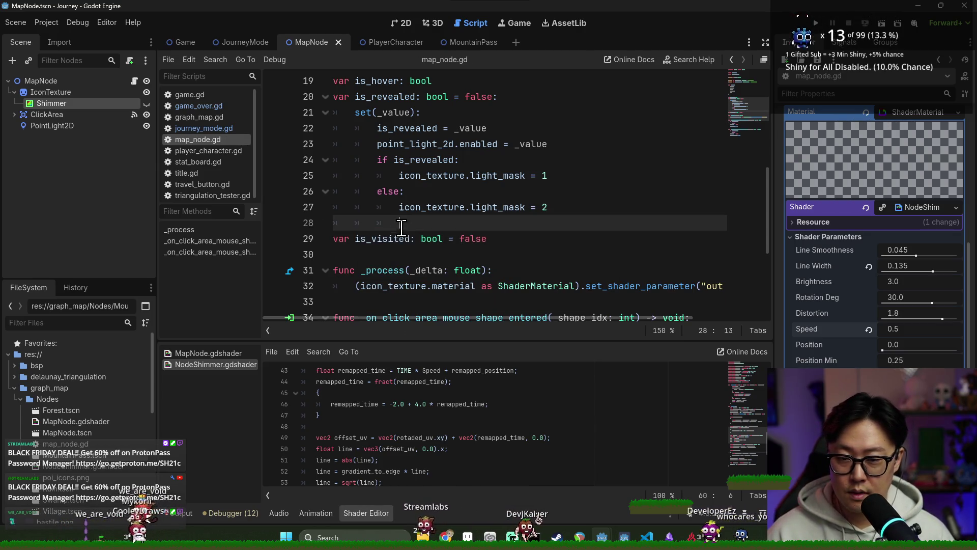
# In _process, begin an if condition combining is_revealed && is_visited
pyautogui.click(389, 243)
pyautogui.doubleClick(388, 243)
pyautogui.scroll(-2, 407, 229)
pyautogui.click(450, 210)
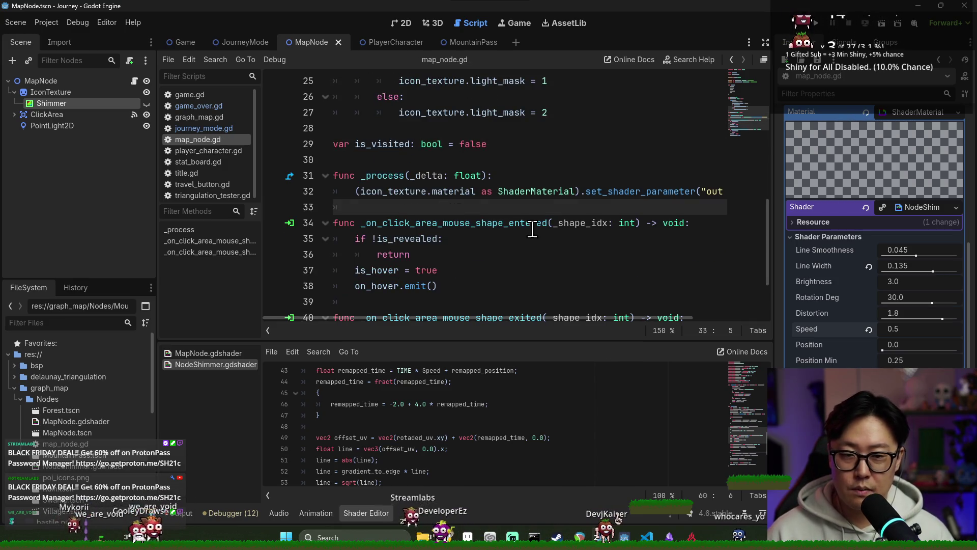
pyautogui.scroll(2, 532, 229)
pyautogui.press('Return')
pyautogui.write('if is_')
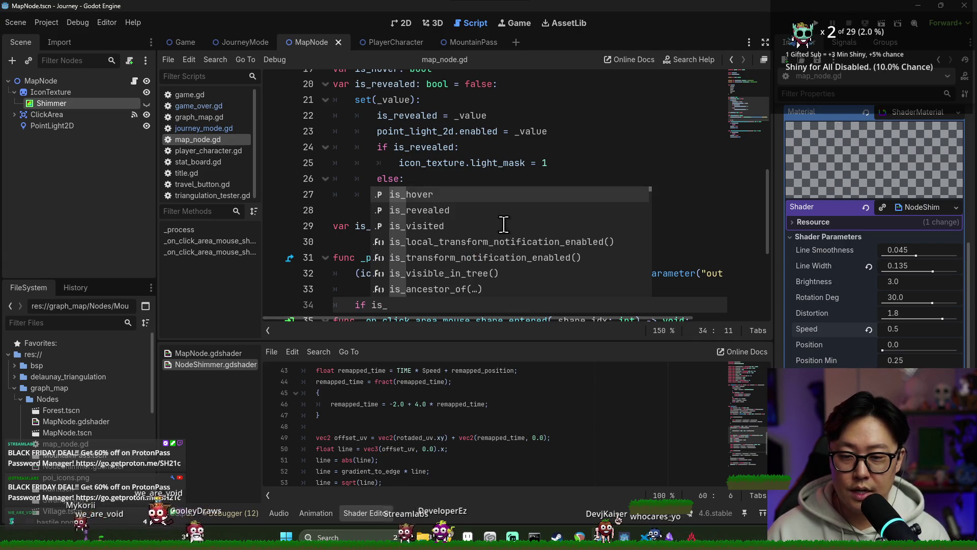
pyautogui.write('revealed &&')
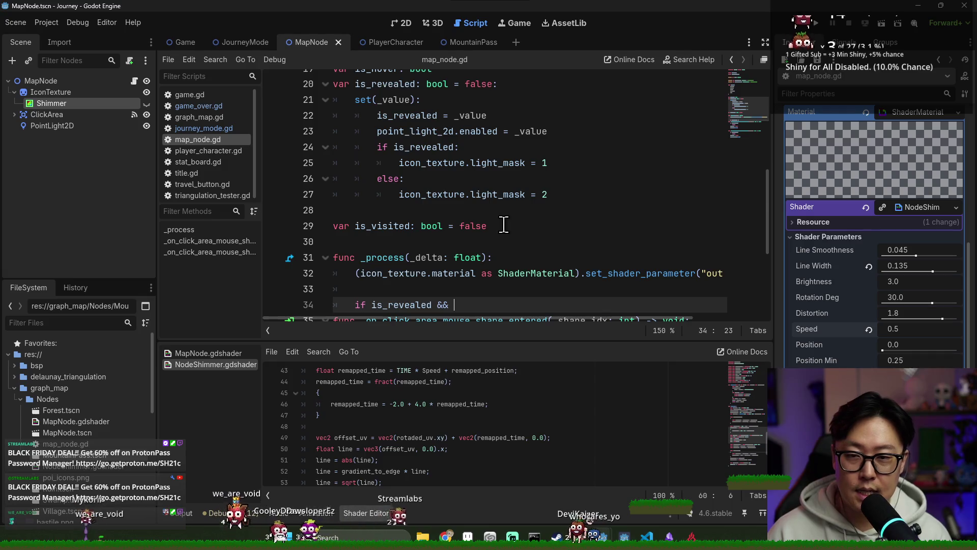
pyautogui.scroll(1, 504, 225)
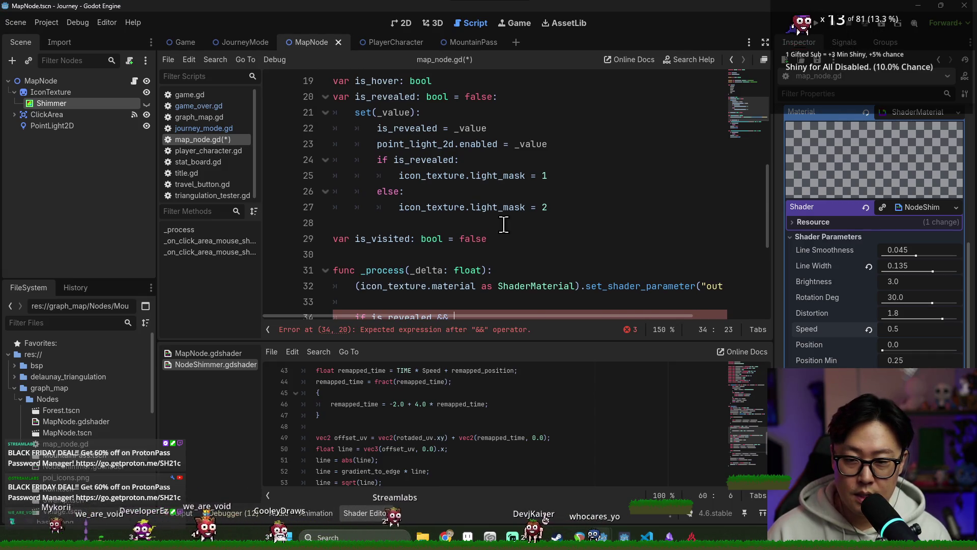
pyautogui.write('is_vi')
pyautogui.press('Return')
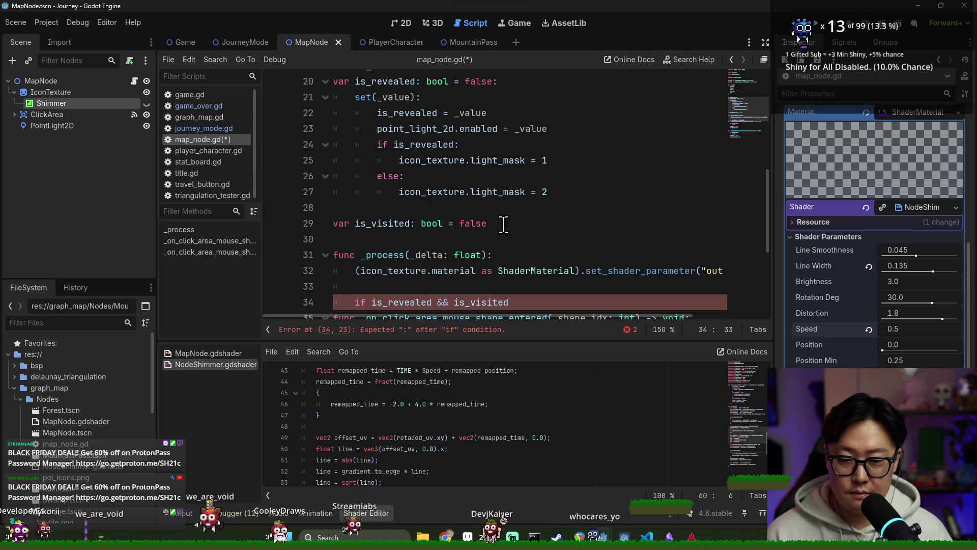
pyautogui.write(':')
pyautogui.scroll(-5, 503, 225)
# Negate is_visited in the condition and add a blank line after the shimmer declaration
pyautogui.click(453, 145)
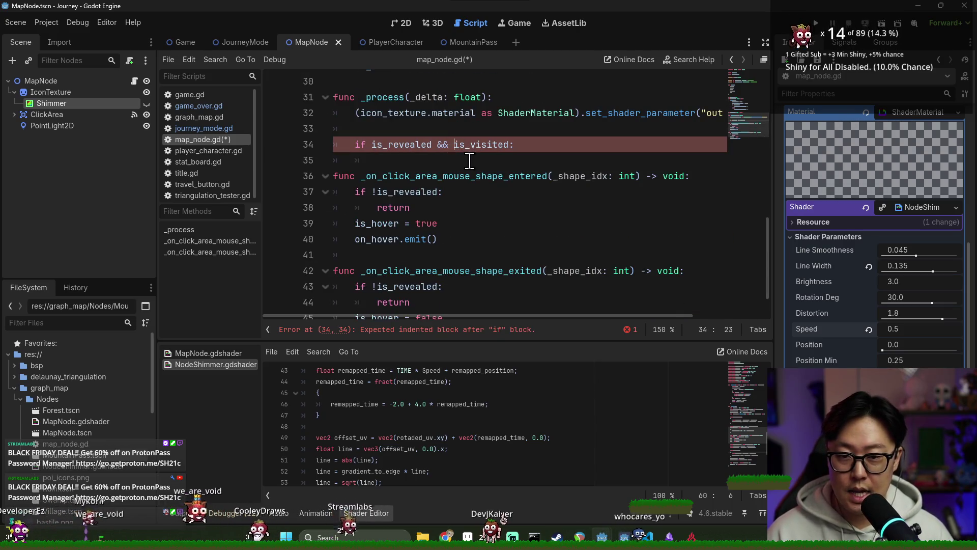
pyautogui.write('!')
pyautogui.click(497, 162)
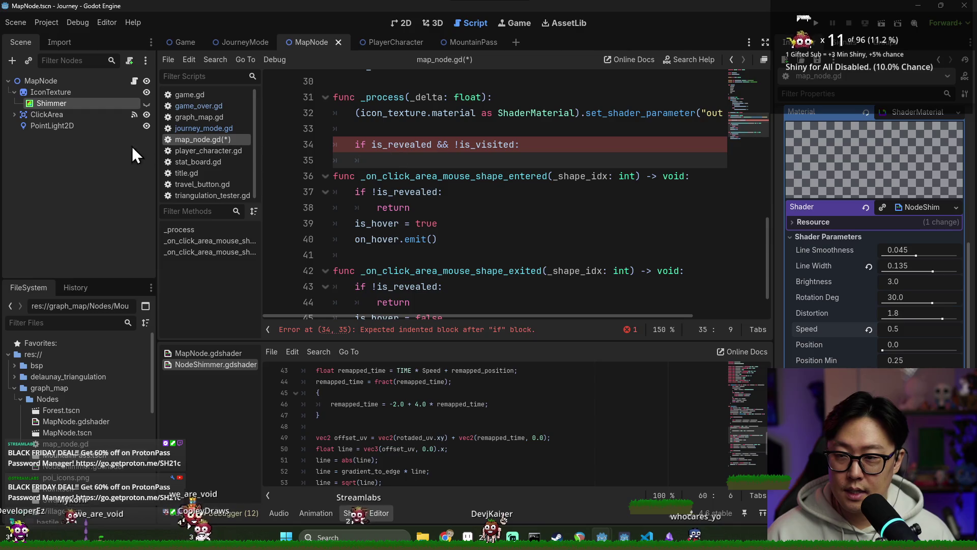
pyautogui.click(496, 146)
pyautogui.scroll(6, 481, 168)
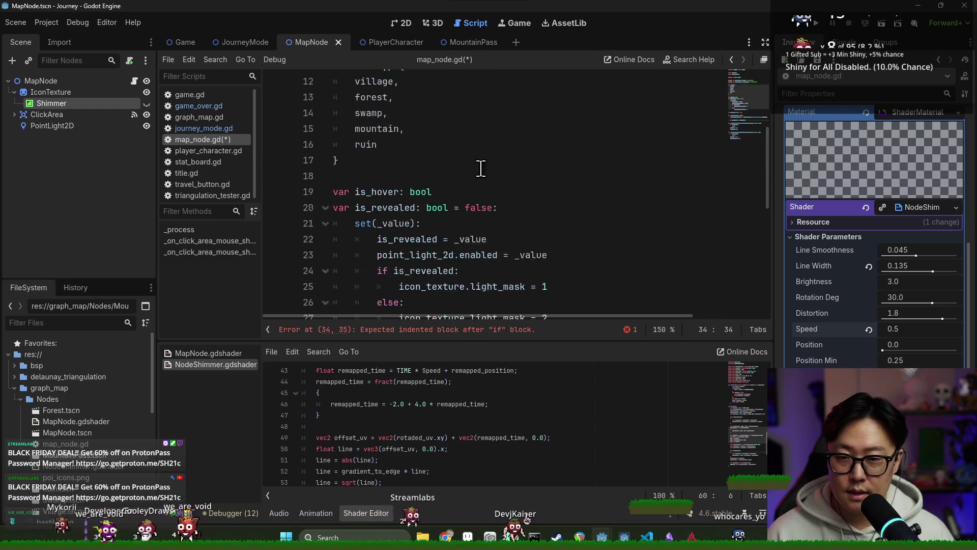
pyautogui.scroll(4, 480, 168)
pyautogui.click(368, 222)
pyautogui.press('End')
pyautogui.press('Return')
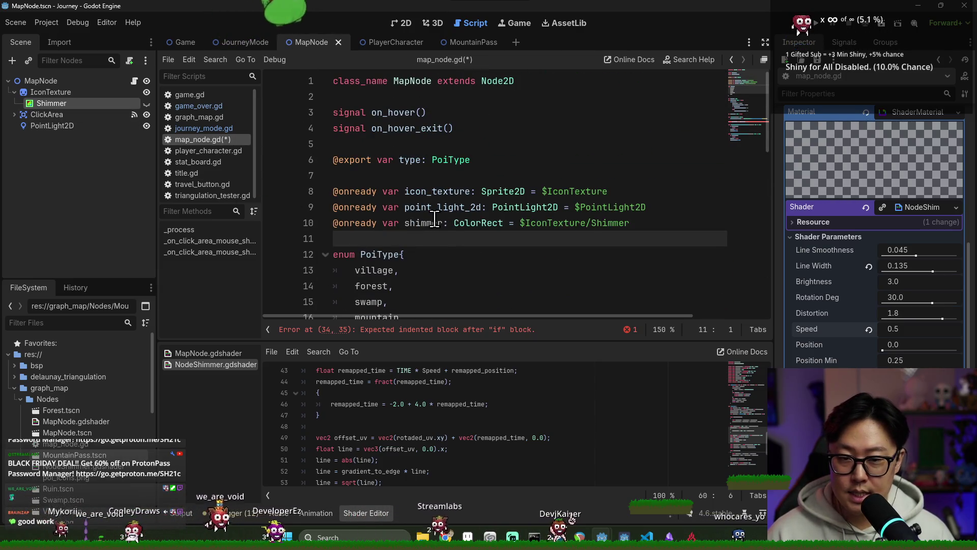
pyautogui.scroll(-8, 458, 224)
# Extend the condition with '&& !shimmer.visible'
pyautogui.click(514, 238)
pyautogui.write('&shimmer:')
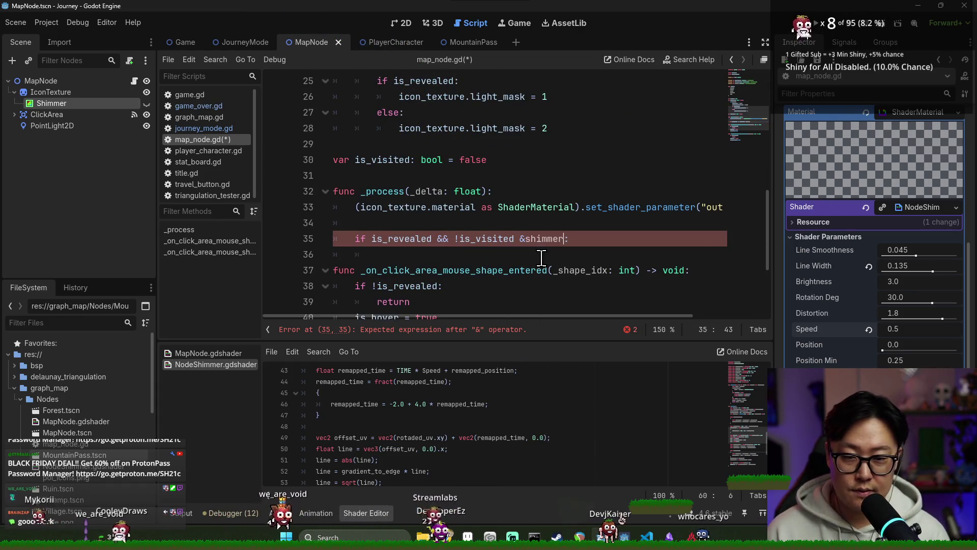
pyautogui.press('BackSpace')
pyautogui.press('BackSpace')
pyautogui.press('BackSpace')
pyautogui.write('visible')
pyautogui.click(535, 238)
pyautogui.write('!')
pyautogui.doubleClick(560, 239)
pyautogui.keyDown('shift'); pyautogui.click(624, 239); pyautogui.keyUp('shift')
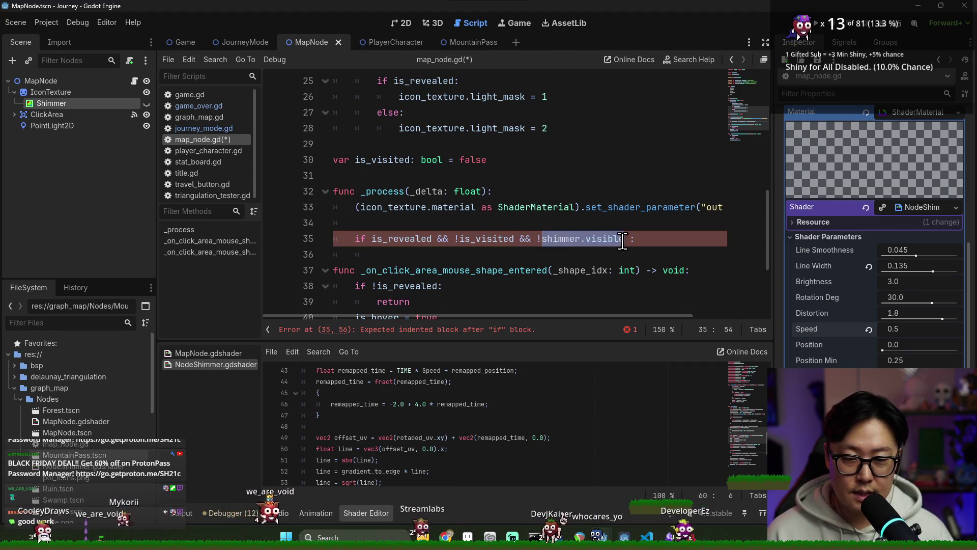
# Put 'shimmer.visible = true' in the if body, fix the colon line, and save the script
pyautogui.hotkey('ctrl', 'c')
pyautogui.press('End')
pyautogui.press('Return')
pyautogui.hotkey('ctrl', 'v')
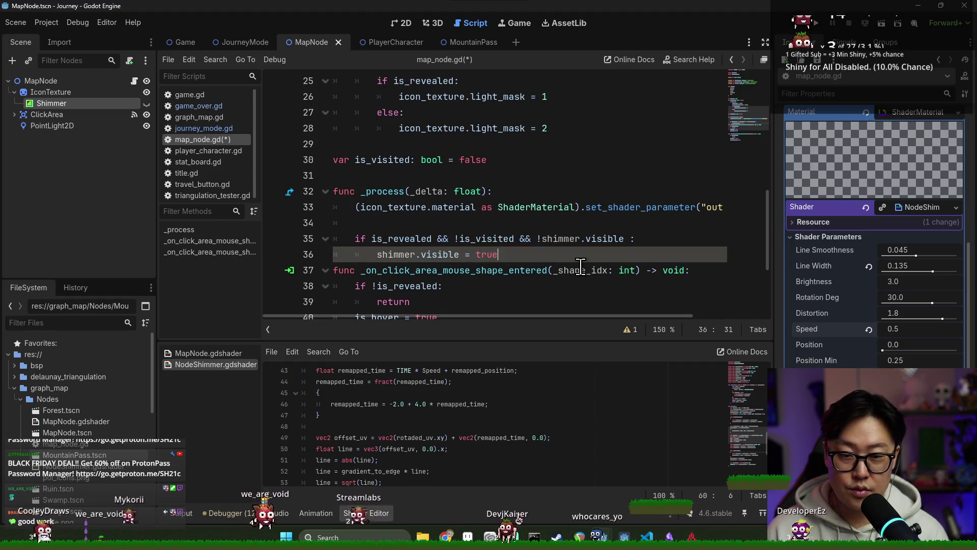
pyautogui.click(630, 238)
pyautogui.press('Return')
pyautogui.hotkey('ctrl', 's')
pyautogui.hotkey('ctrl', 'z')
pyautogui.press('BackSpace')
pyautogui.hotkey('ctrl', 's')
# Add an 'if is_visited && shimmer.visible:' block setting shimmer.visible to false, then run
pyautogui.click(529, 254)
pyautogui.press('Return')
pyautogui.press('Return')
pyautogui.press('BackSpace')
pyautogui.write('if ')
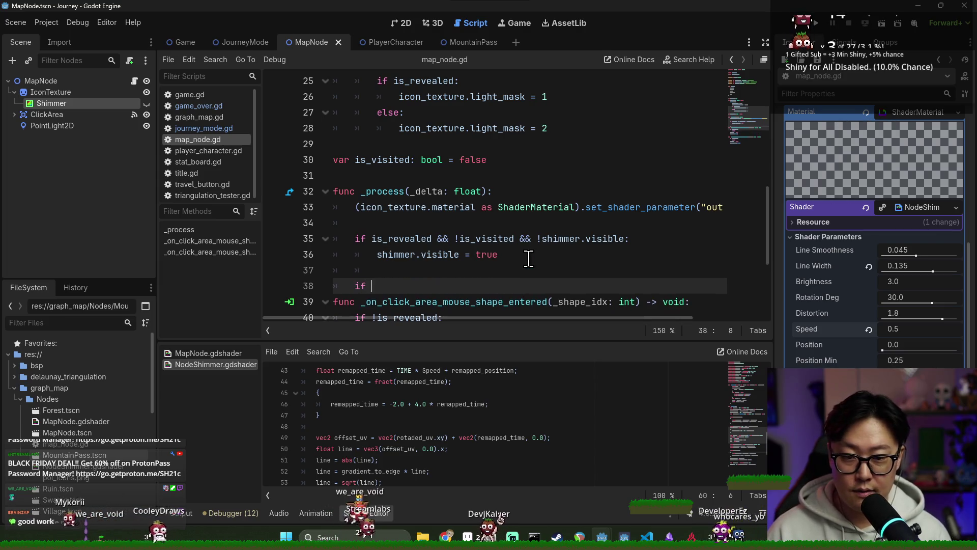
pyautogui.write('is_visited && shimmer.visibl')
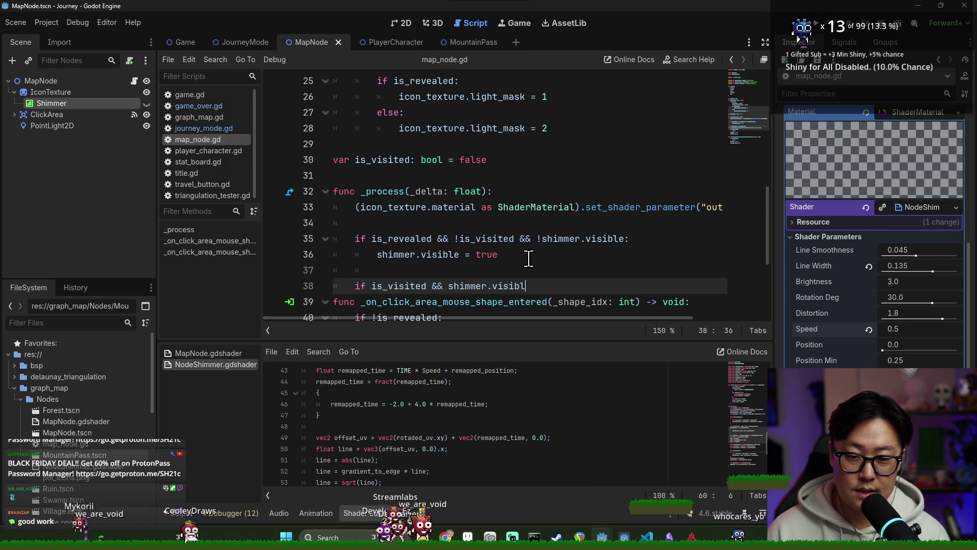
pyautogui.write('e:')
pyautogui.press('Return')
pyautogui.write('er.visible')
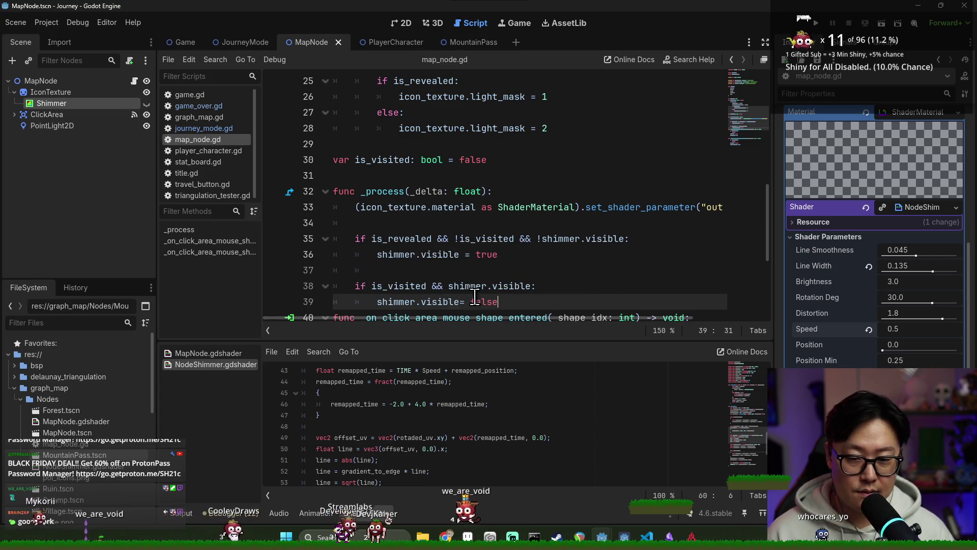
pyautogui.click(816, 25)
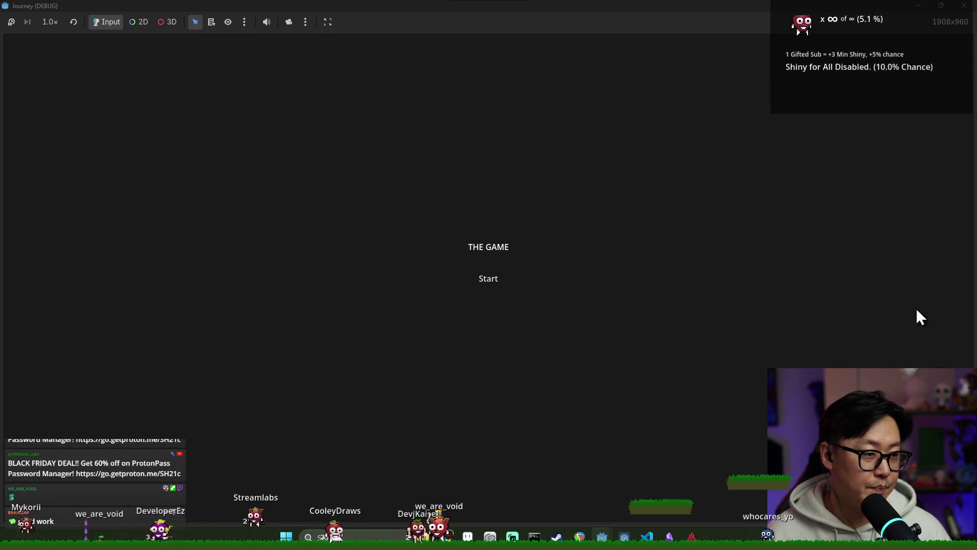
# Test the game from its title screen and try breakpoints on lines 35 and 36
pyautogui.click(491, 281)
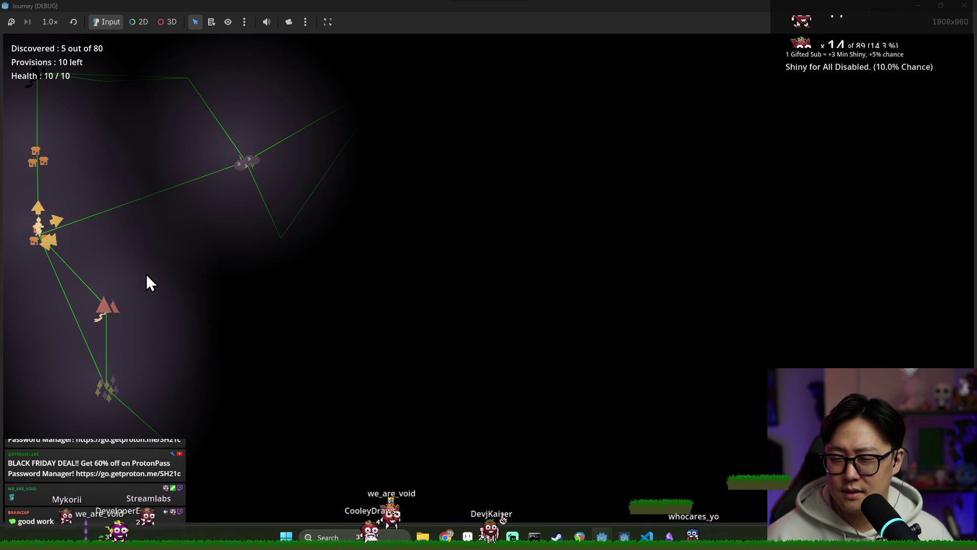
pyautogui.press('F8')
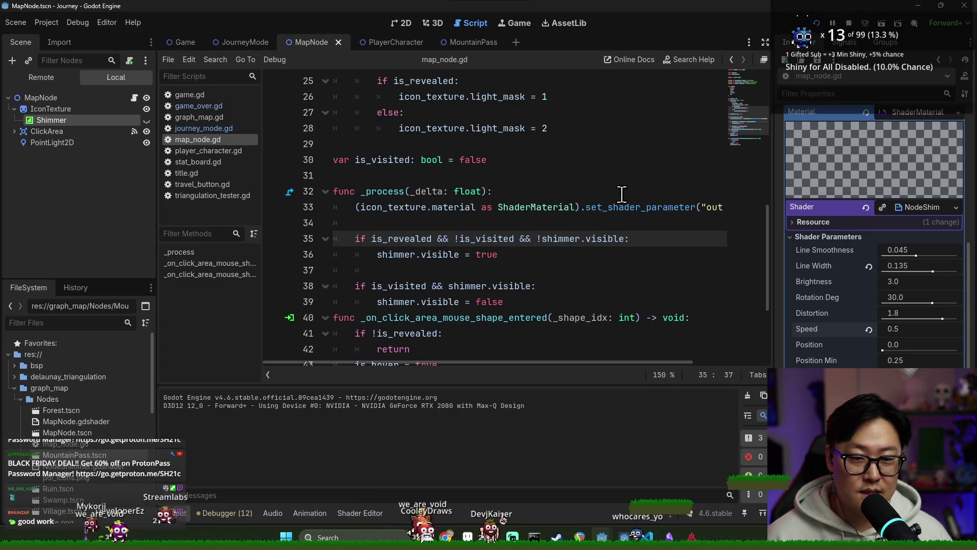
pyautogui.doubleClick(412, 237)
pyautogui.click(273, 254)
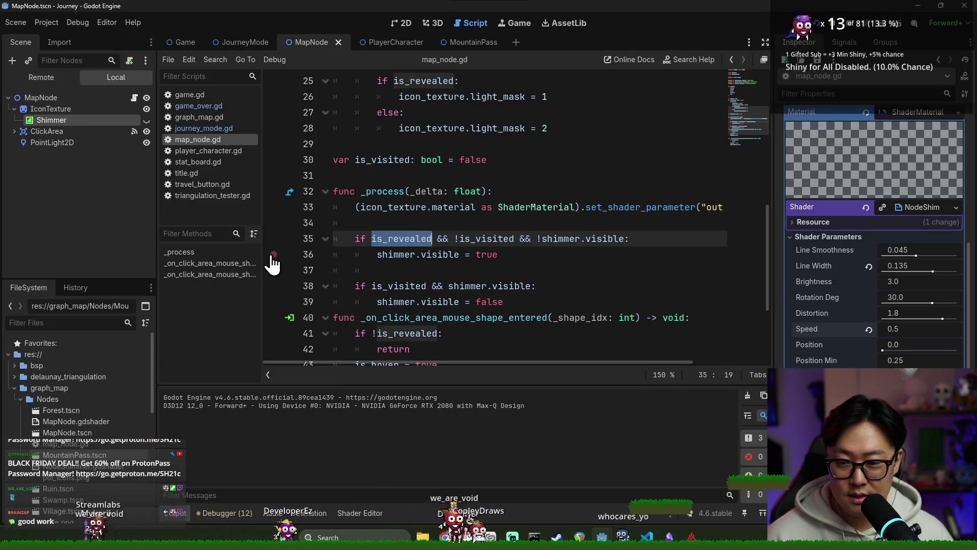
pyautogui.click(273, 238)
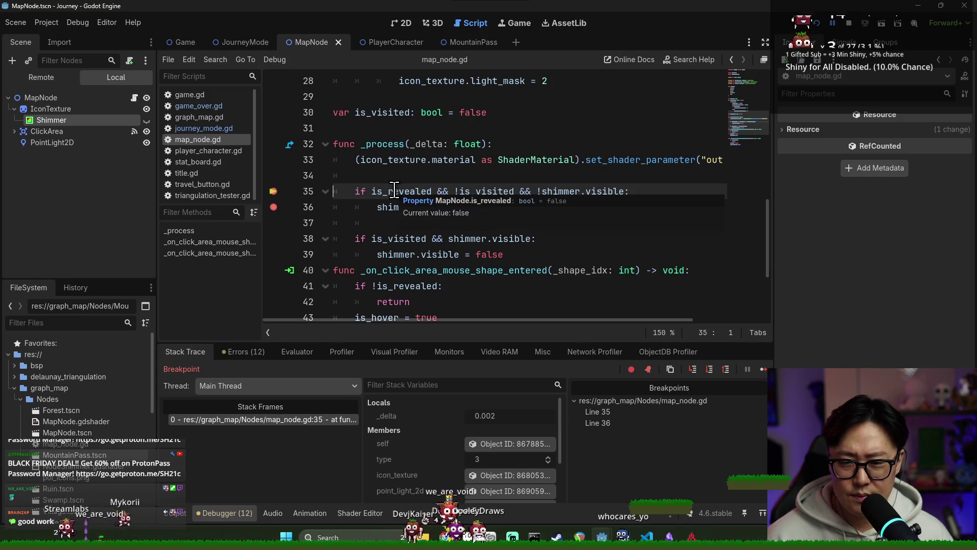
pyautogui.press('F12')
pyautogui.hotkey('alt', 'F4')
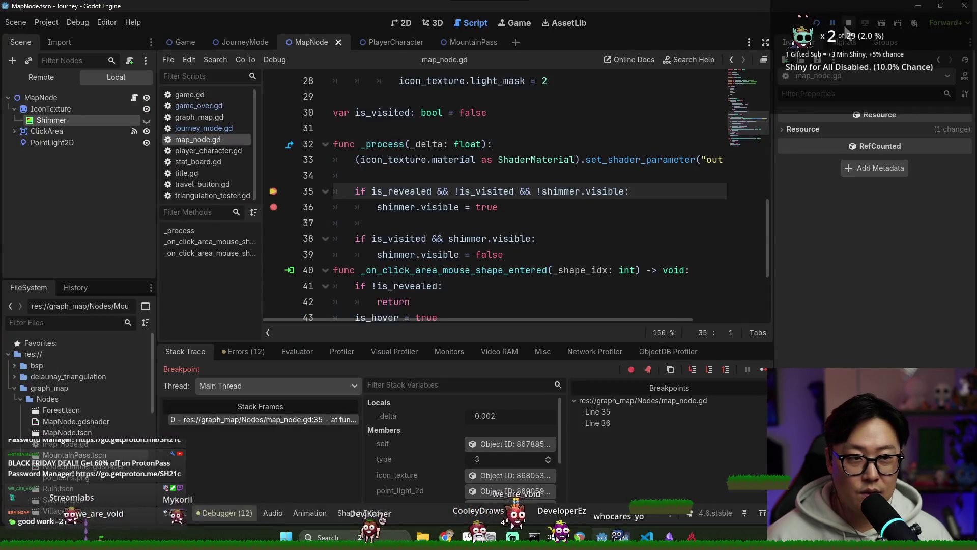
# Remove both breakpoints and review the is_visited references in the condition
pyautogui.click(273, 207)
pyautogui.click(273, 192)
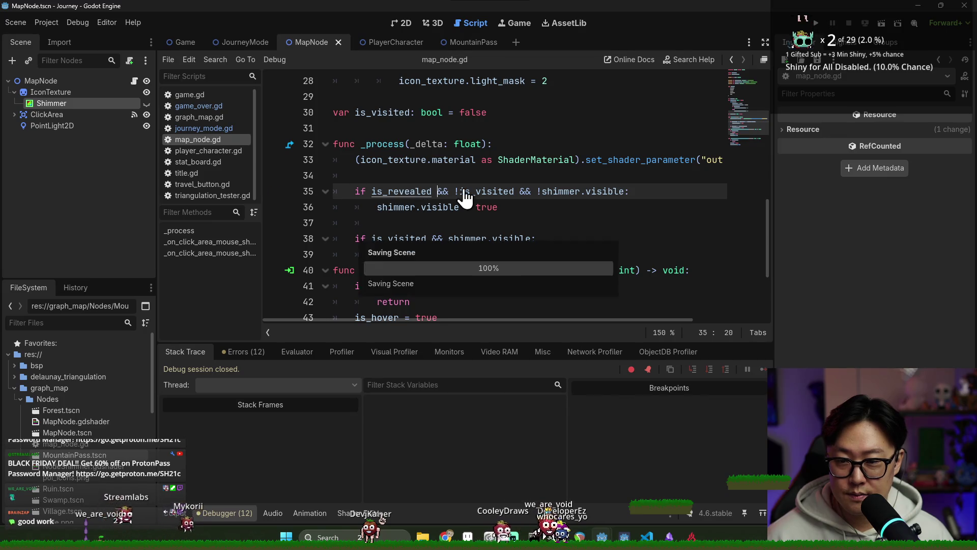
pyautogui.doubleClick(475, 192)
pyautogui.scroll(5, 534, 178)
pyautogui.scroll(3, 445, 220)
pyautogui.scroll(-3, 441, 209)
pyautogui.scroll(-3, 442, 209)
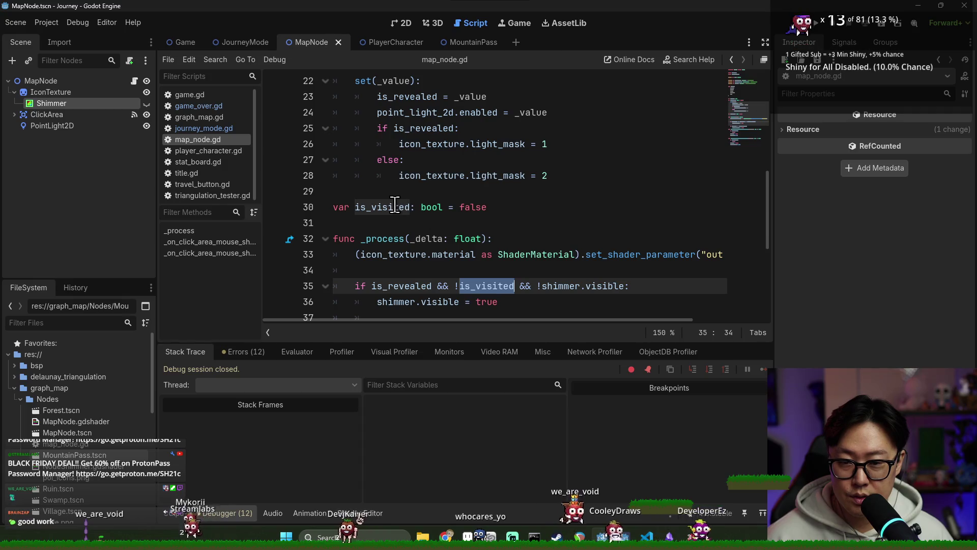
pyautogui.keyDown('ctrl'); pyautogui.click(487, 283); pyautogui.keyUp('ctrl')
pyautogui.doubleClick(486, 285)
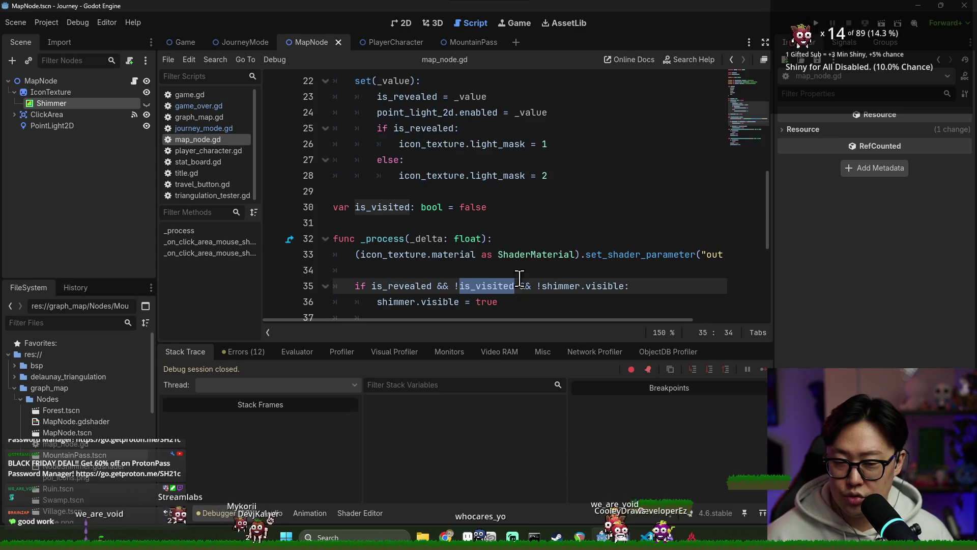
pyautogui.click(547, 285)
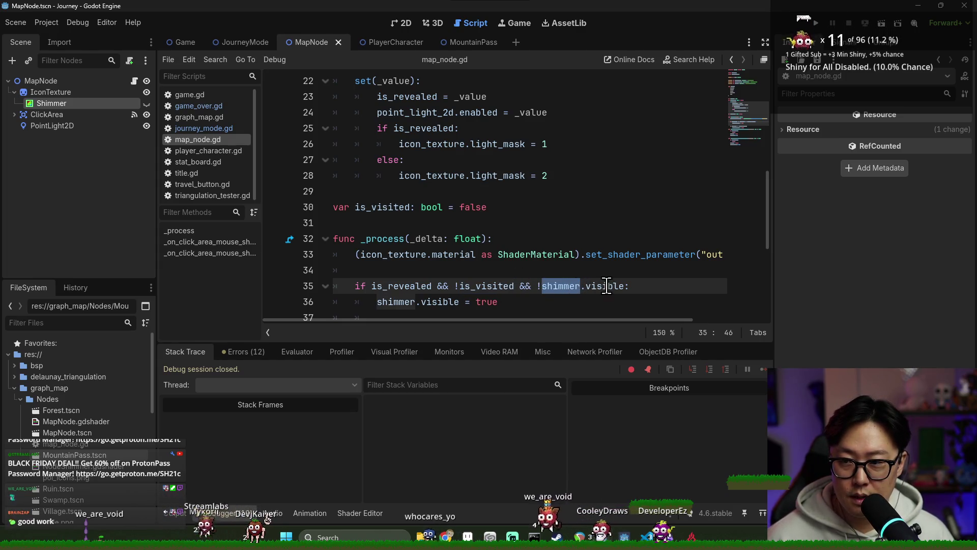
pyautogui.scroll(7, 602, 290)
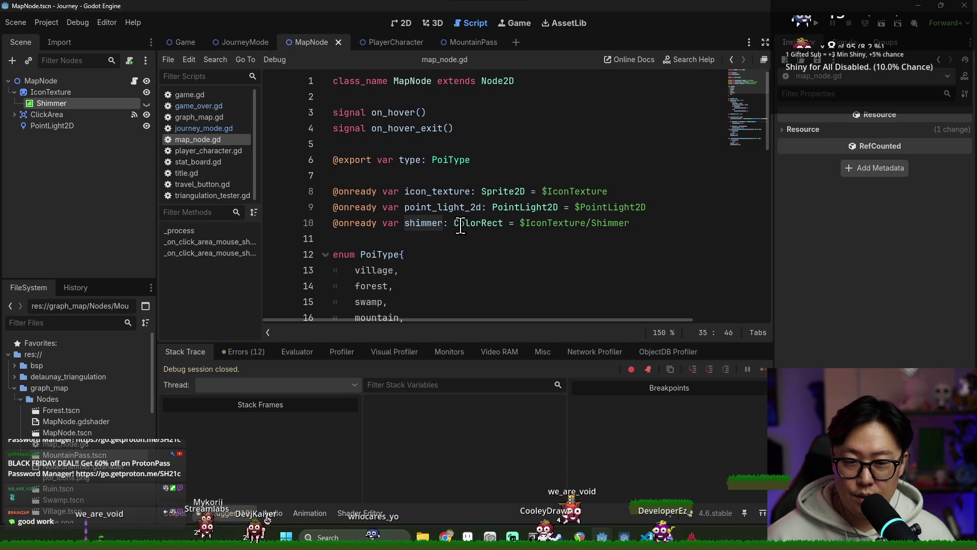
pyautogui.scroll(-8, 460, 226)
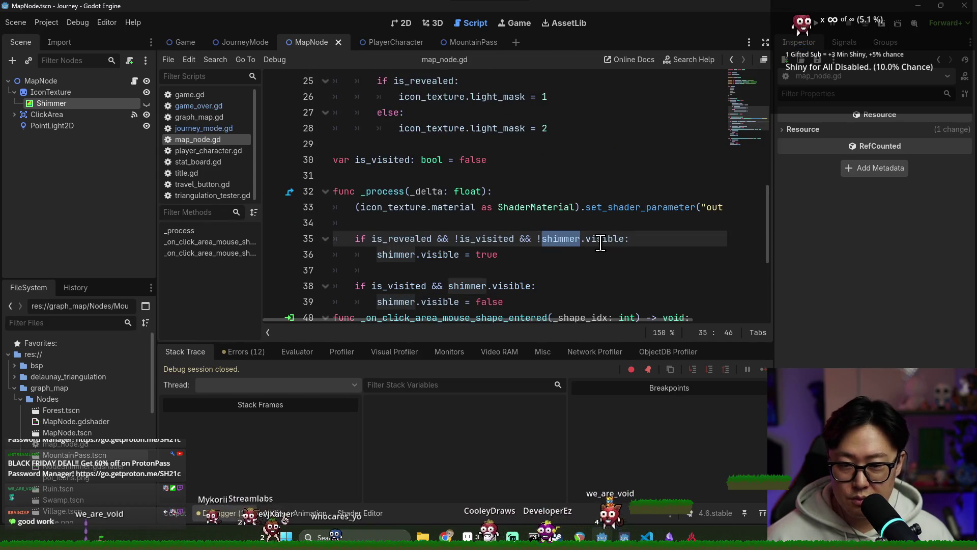
# Save, set a single breakpoint on line 36, and relaunch the game under the debugger
pyautogui.doubleClick(439, 254)
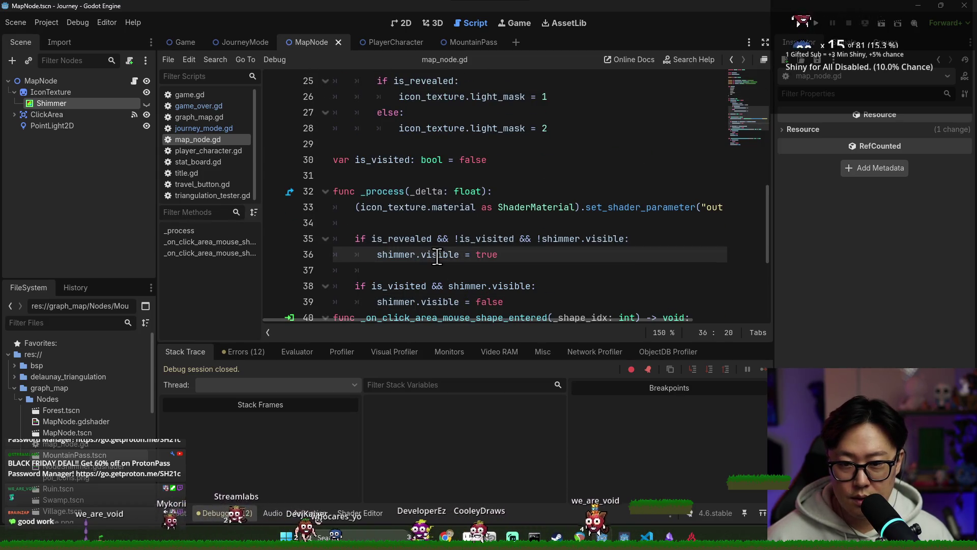
pyautogui.doubleClick(402, 255)
pyautogui.hotkey('ctrl', 's')
pyautogui.click(283, 255)
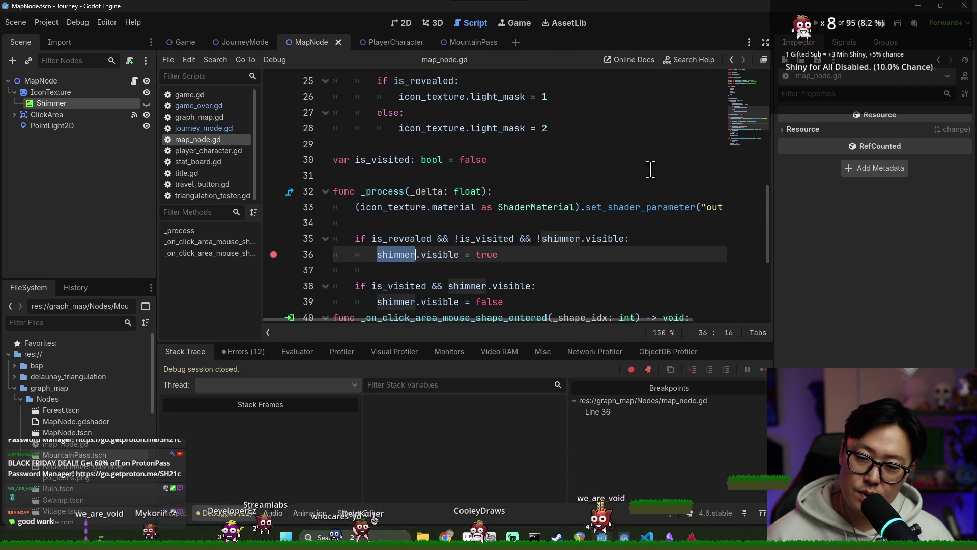
pyautogui.click(816, 23)
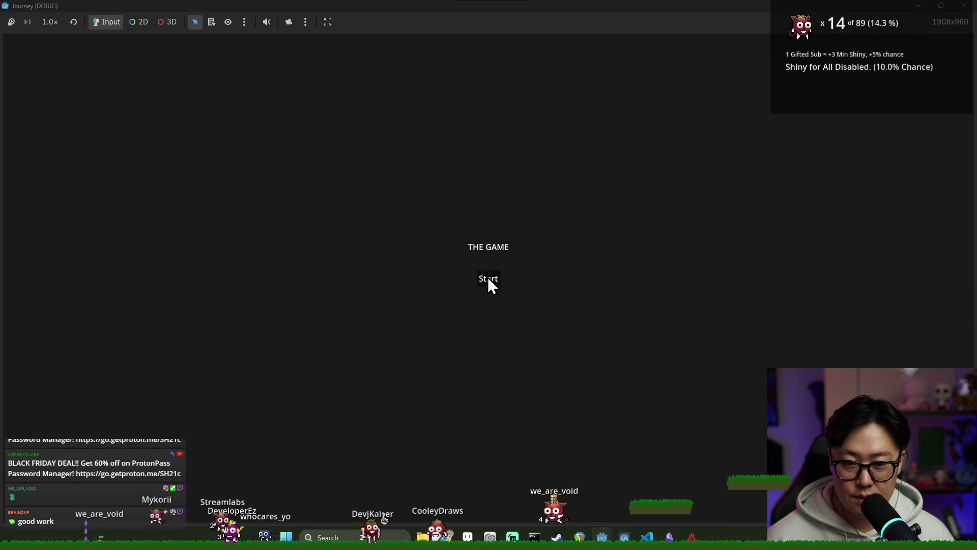
# Start the game, resume past the breakpoint, stop debugging, and inspect the Shimmer shader material
pyautogui.click(487, 279)
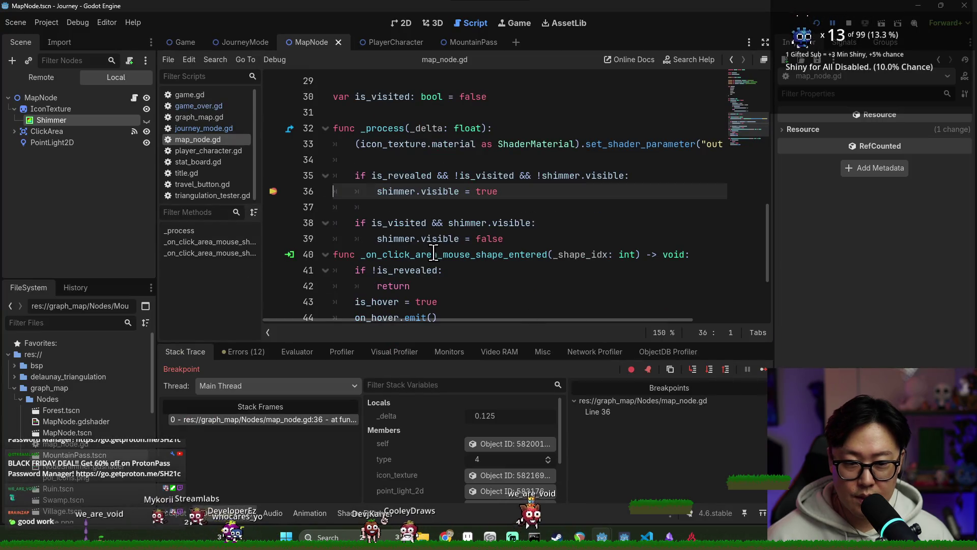
pyautogui.press('F12')
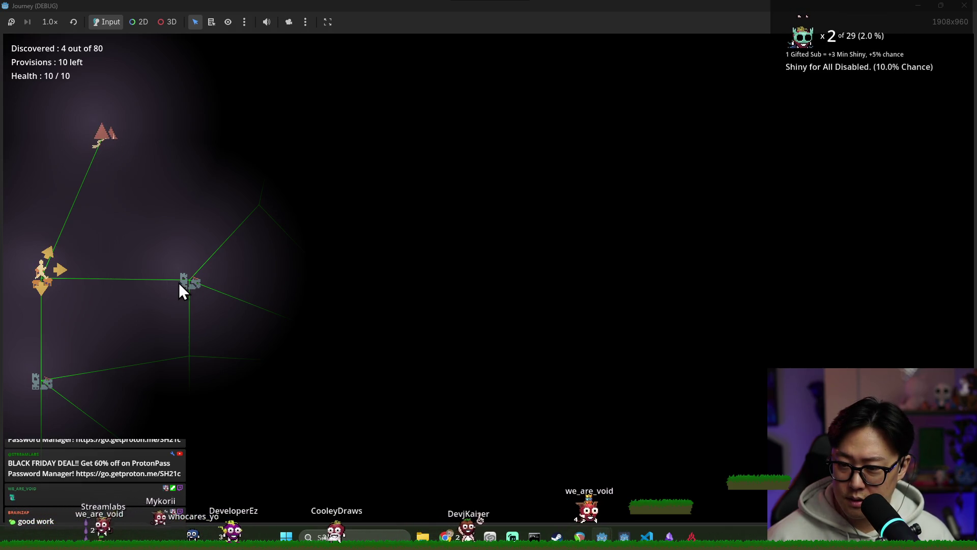
pyautogui.press('F8')
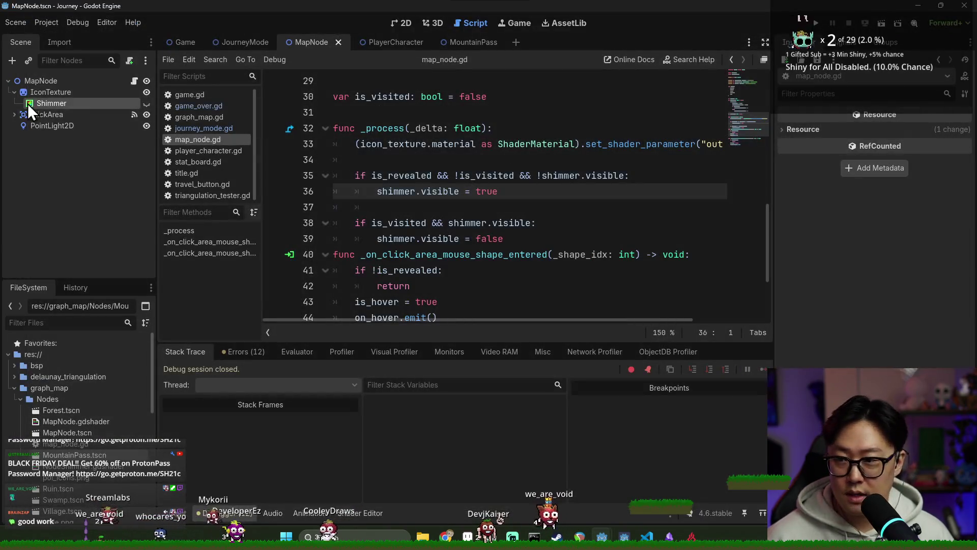
pyautogui.click(61, 103)
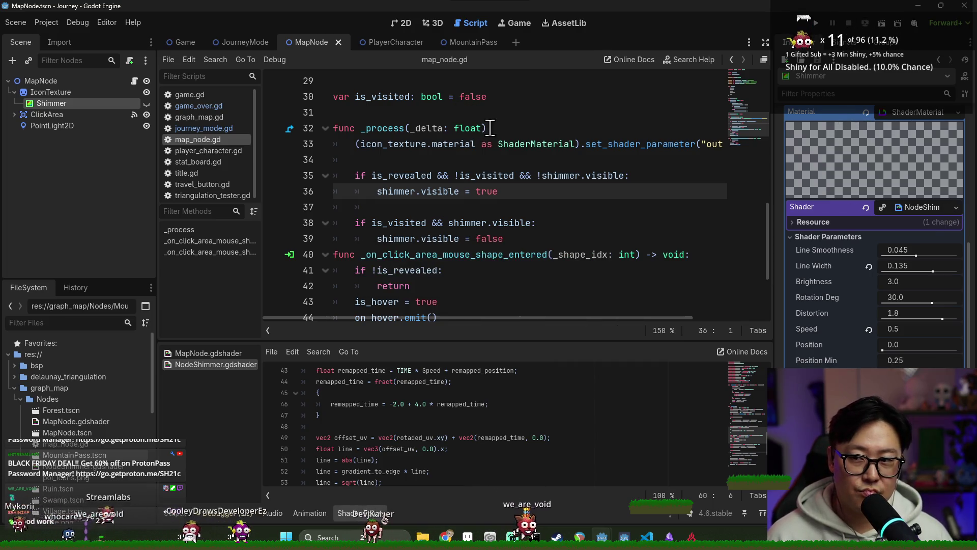
# Add a blank line after the visited block, save script and scene, and select IconTexture
pyautogui.doubleClick(409, 175)
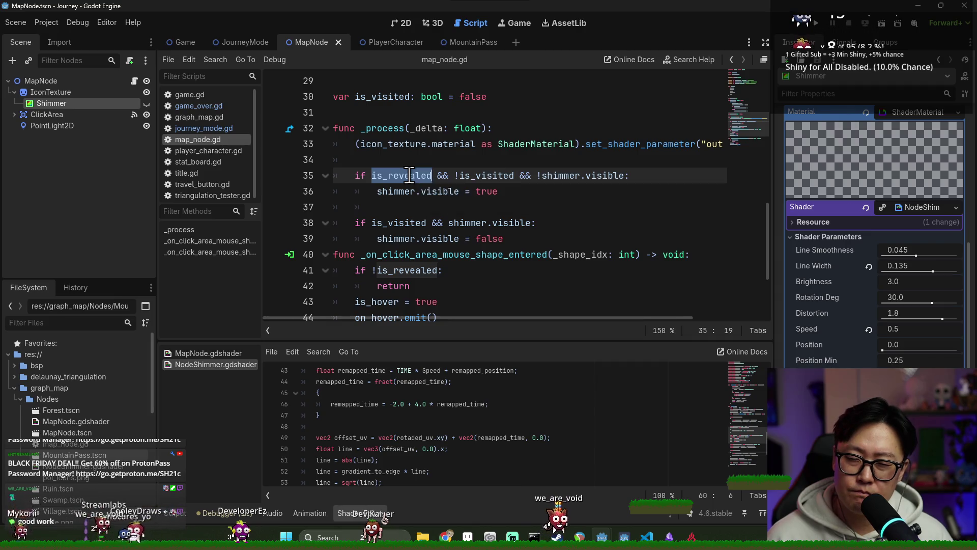
pyautogui.click(509, 238)
pyautogui.press('Return')
pyautogui.hotkey('ctrl', 's')
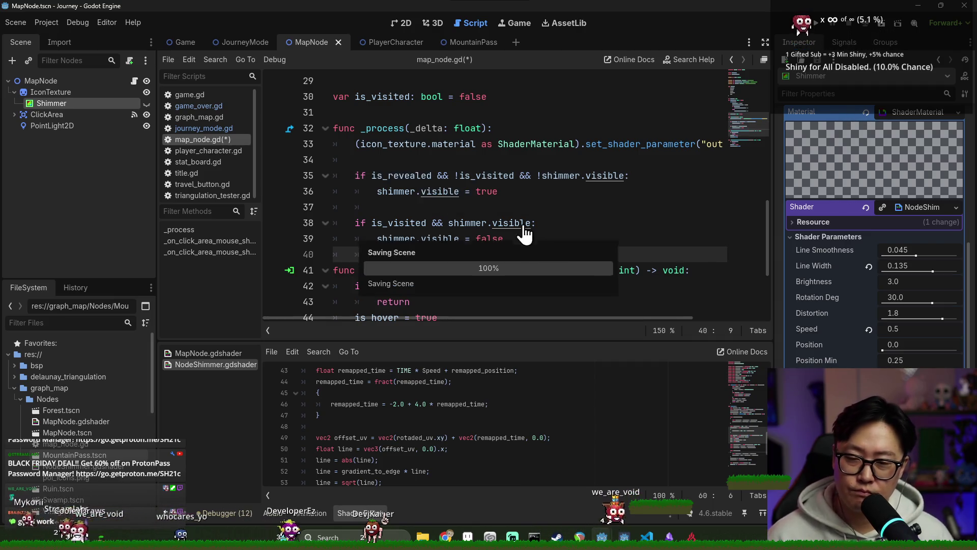
pyautogui.hotkey('ctrl', 's')
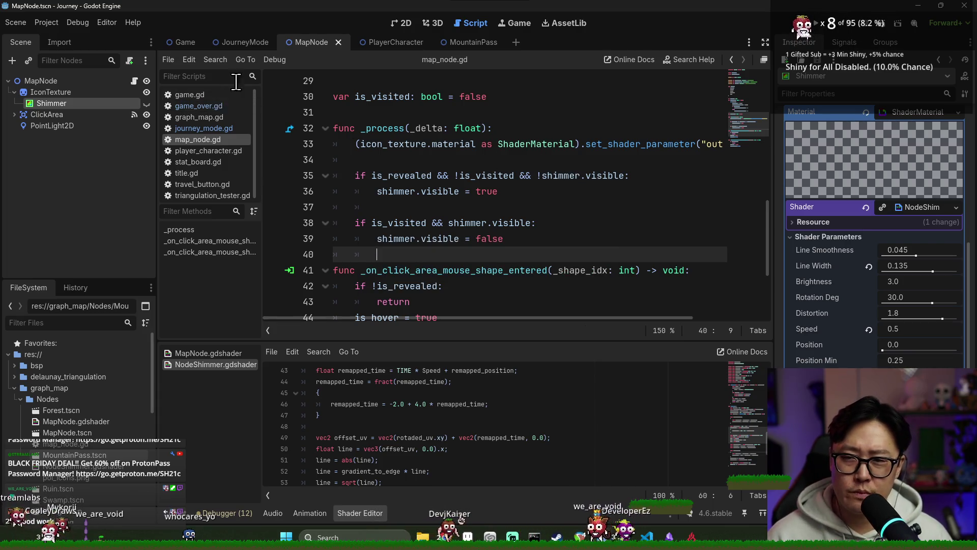
pyautogui.click(94, 92)
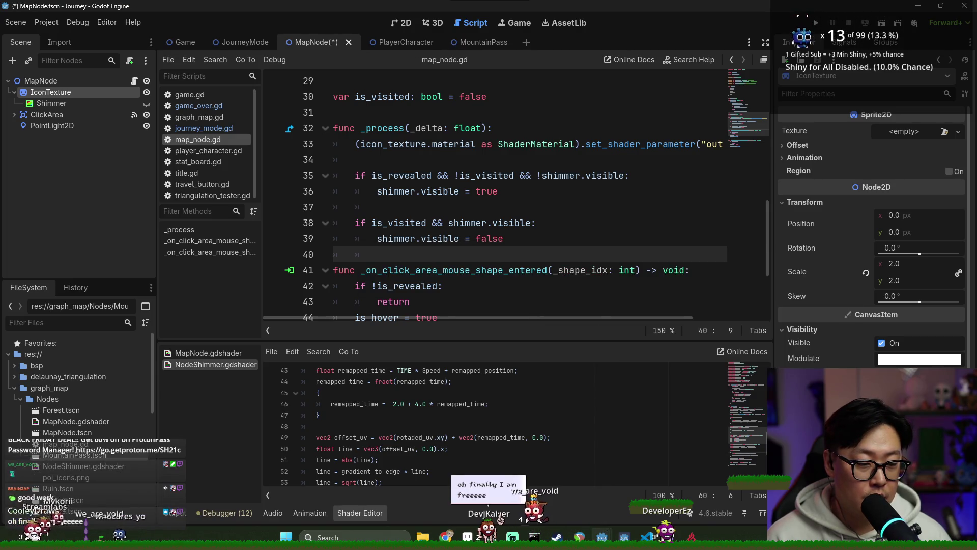
# Test-run Journey to the map screen, then return to the editor's 2D view of MapNode
pyautogui.click(470, 144)
pyautogui.click(817, 25)
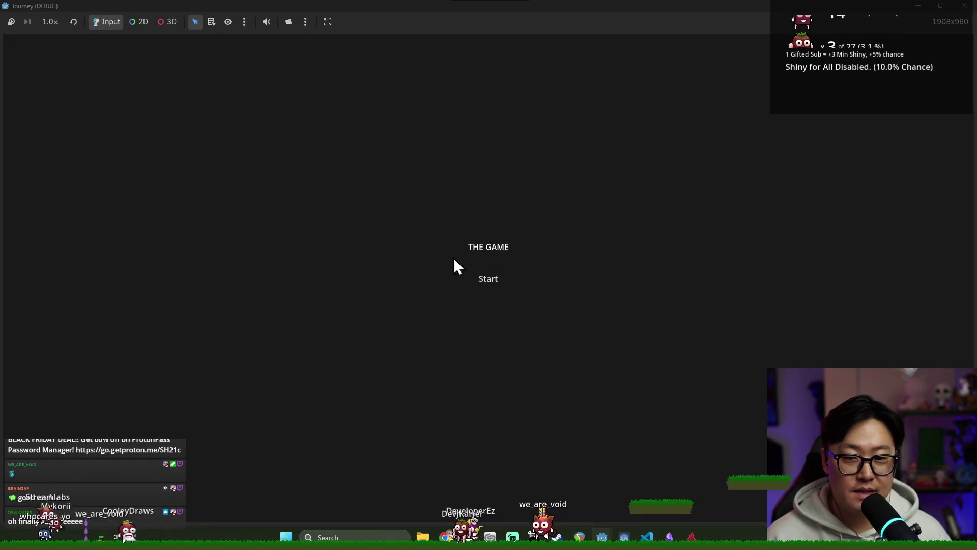
pyautogui.click(486, 278)
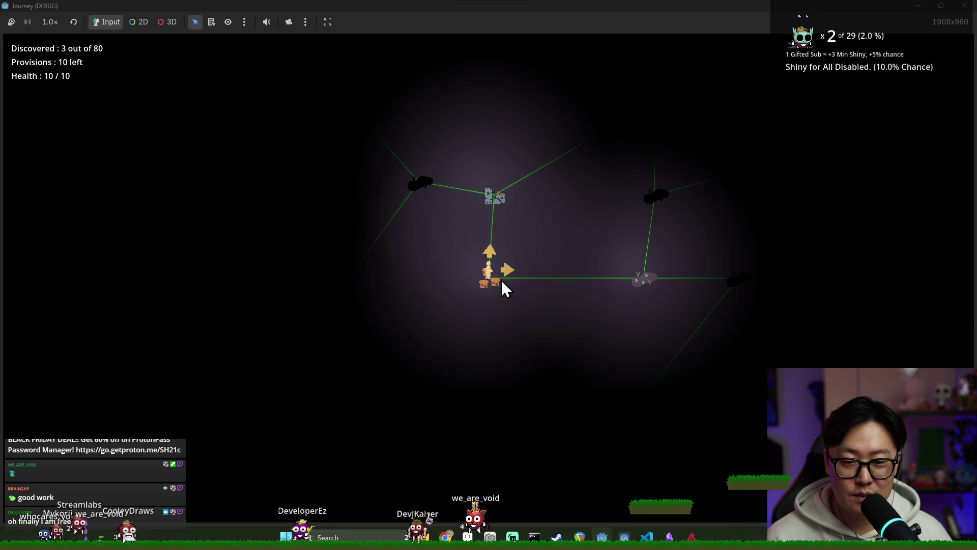
pyautogui.press('F8')
pyautogui.hotkey('alt', 'Tab')
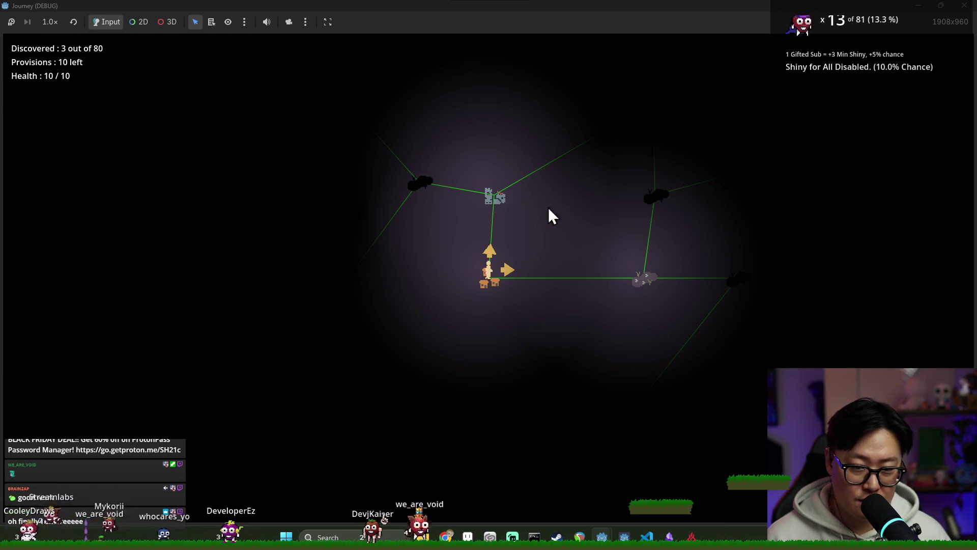
pyautogui.hotkey('alt', 'Tab')
pyautogui.hotkey('ctrl', 's')
pyautogui.click(406, 22)
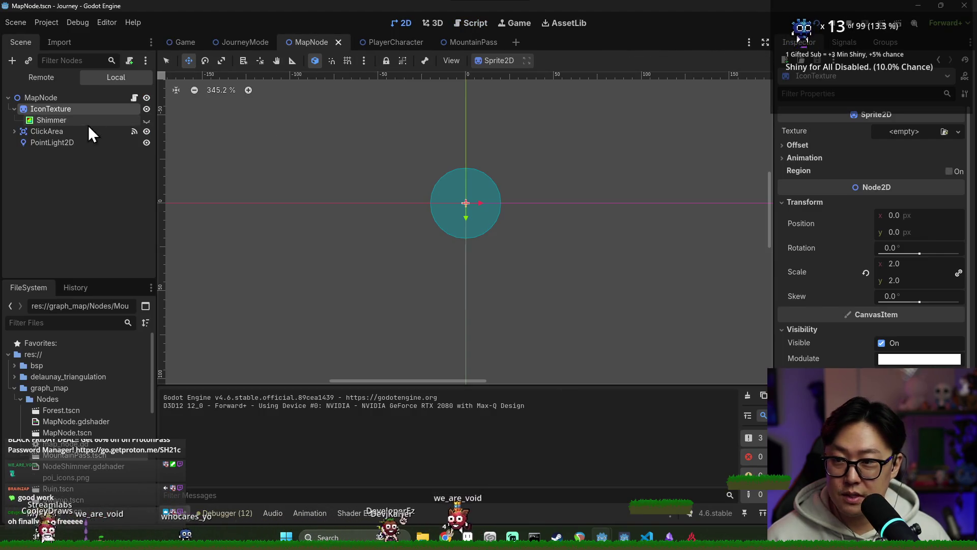
# Drag the Shimmer overlay's corners outward past the icon and save the MapNode scene
pyautogui.click(62, 121)
pyautogui.click(166, 61)
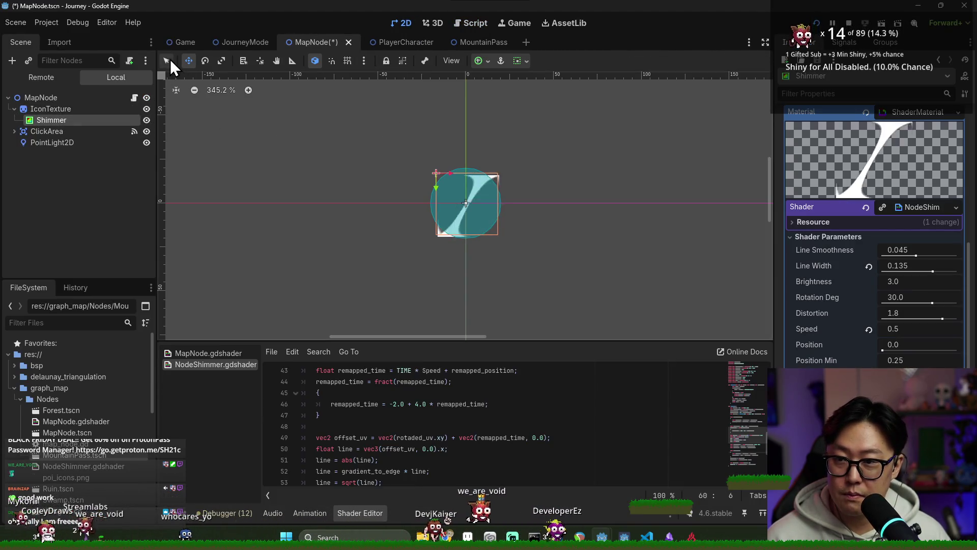
pyautogui.moveTo(431, 169); pyautogui.dragTo(407, 146)
pyautogui.moveTo(500, 237); pyautogui.dragTo(524, 261)
pyautogui.hotkey('ctrl', 's')
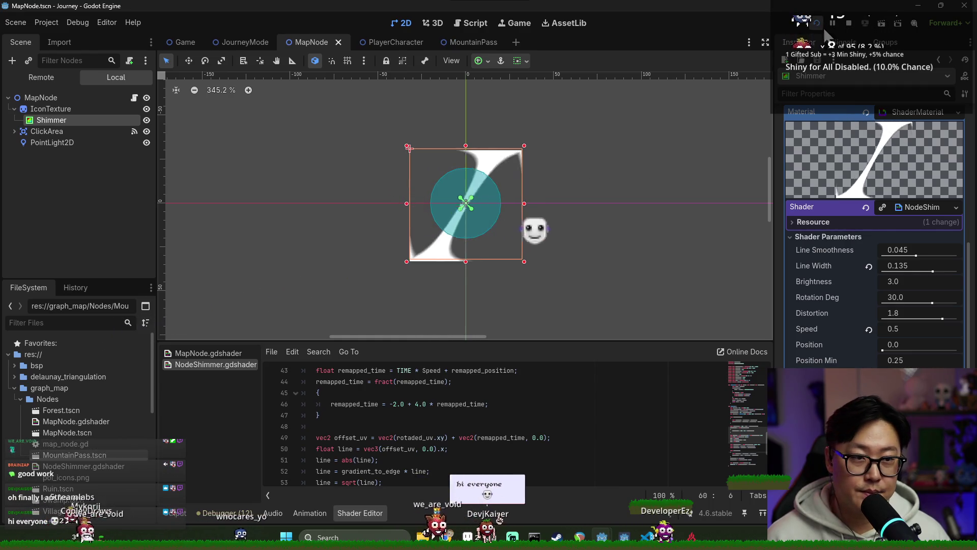
# Stop the running game, hide the Shimmer node in the editor, and open the Game scene
pyautogui.click(849, 23)
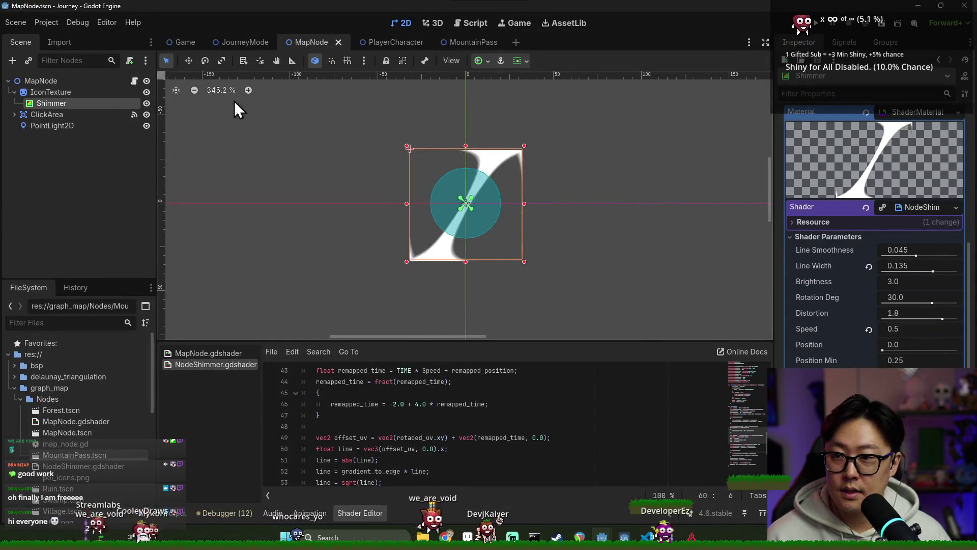
pyautogui.click(147, 103)
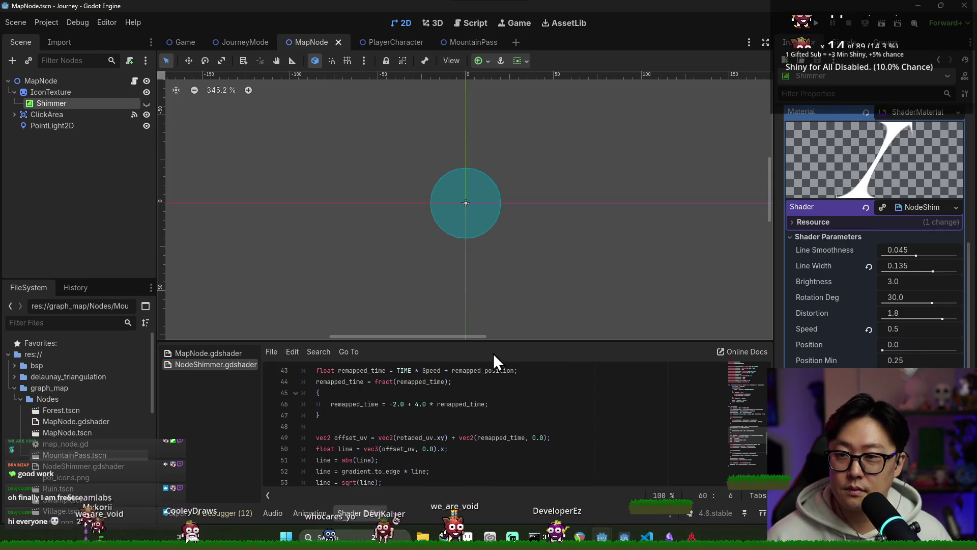
pyautogui.click(186, 41)
pyautogui.scroll(-2, 383, 126)
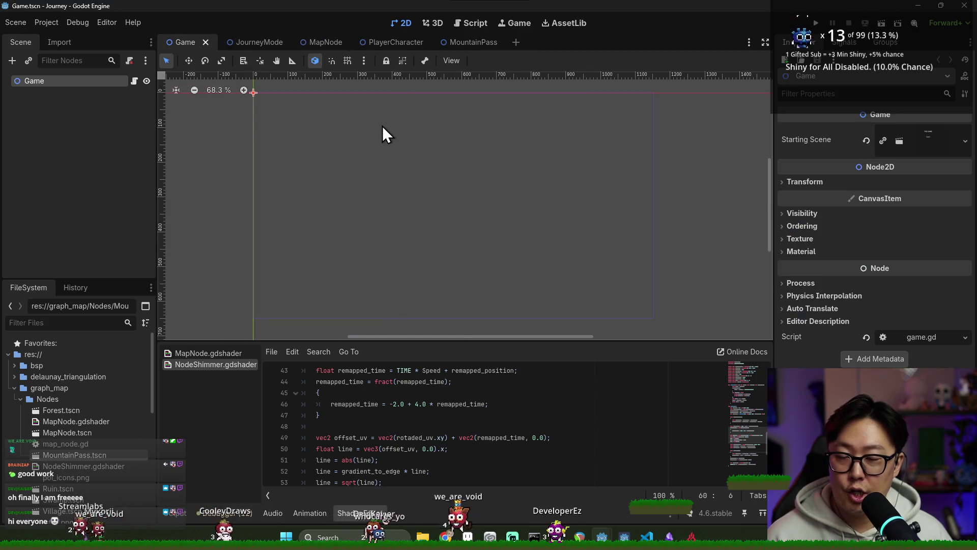
# Save, open the JourneyMode script, and find the _move_to_poi function by searching 'move_to'
pyautogui.hotkey('ctrl', 's')
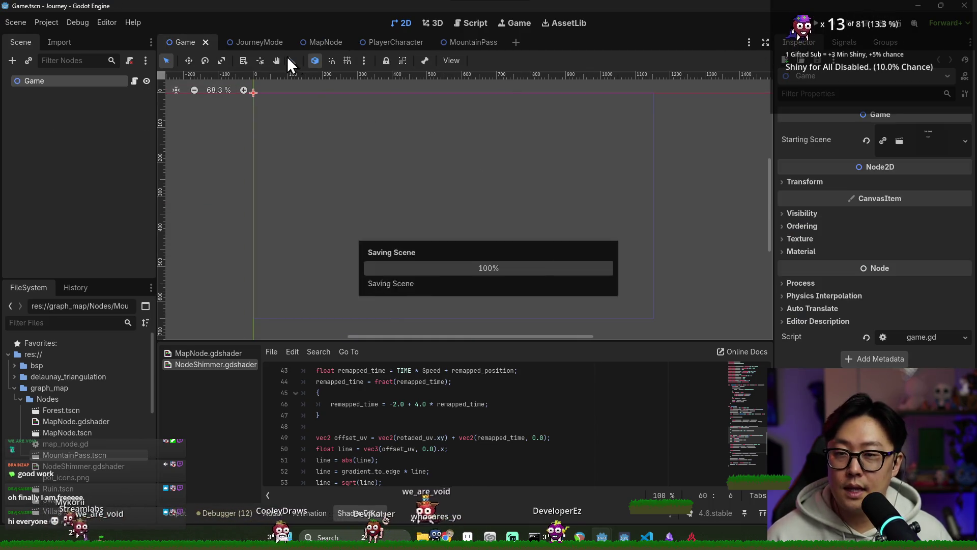
pyautogui.click(257, 43)
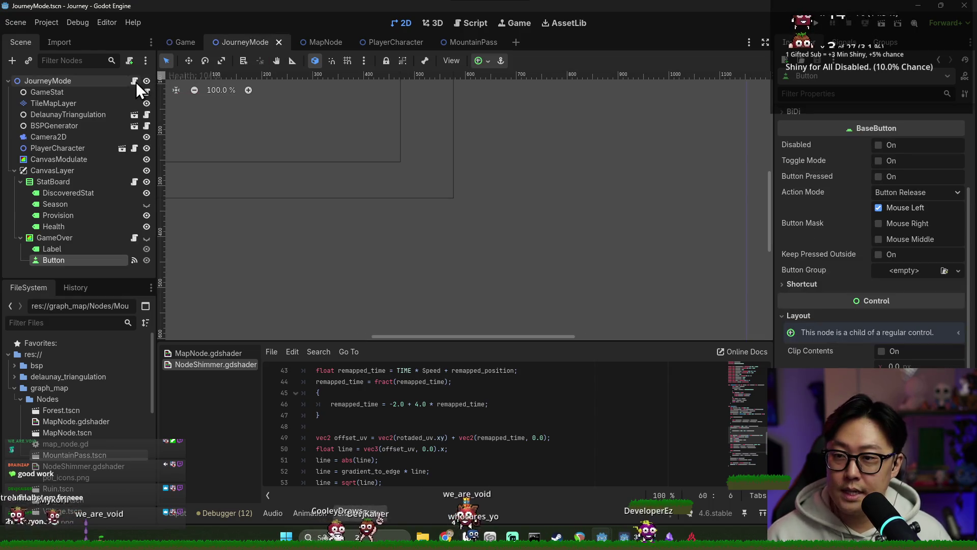
pyautogui.click(134, 81)
pyautogui.scroll(-10, 455, 230)
pyautogui.scroll(-5, 454, 230)
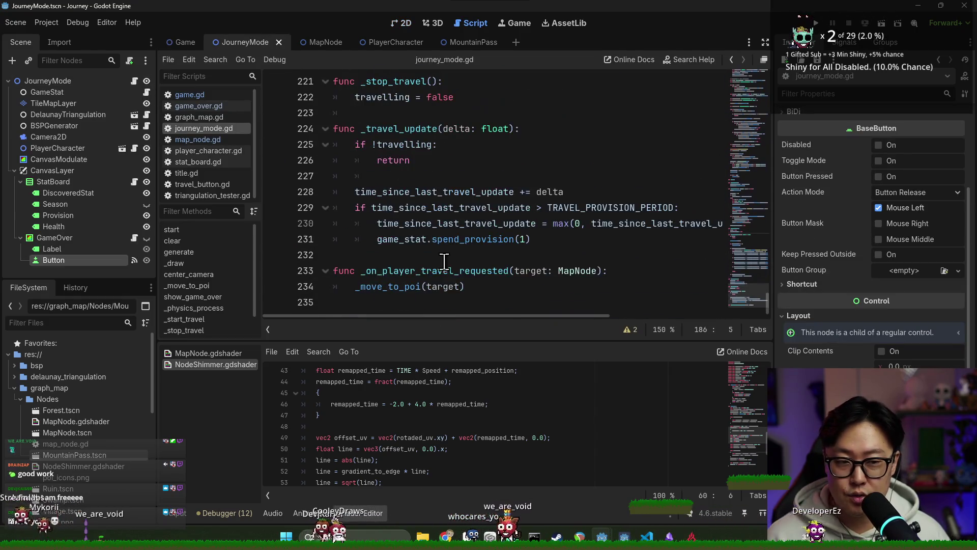
pyautogui.hotkey('ctrl', 'f')
pyautogui.write('move_to')
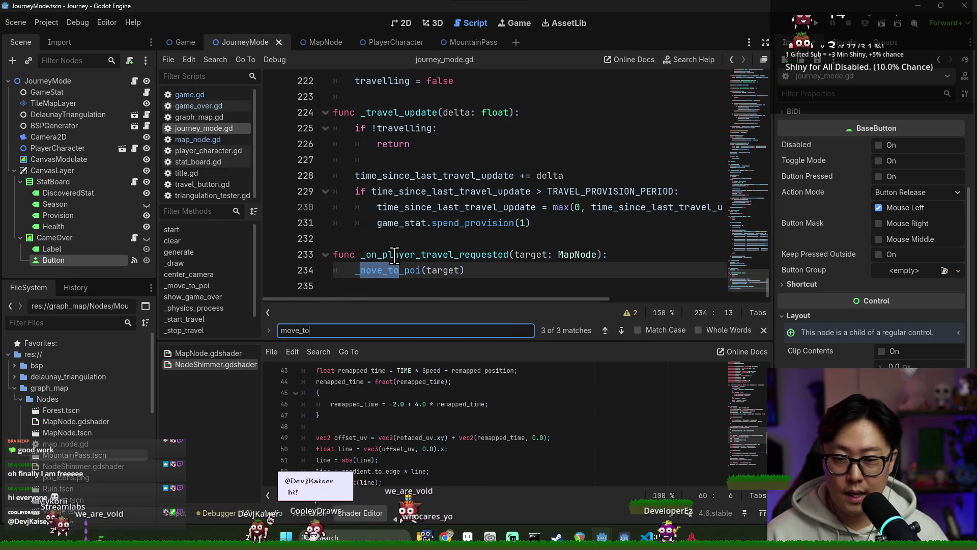
pyautogui.keyDown('ctrl'); pyautogui.click(387, 270); pyautogui.keyUp('ctrl')
# Add a 'current_poi.is_visited =' line right after 'await tween.finished'
pyautogui.scroll(-3, 407, 206)
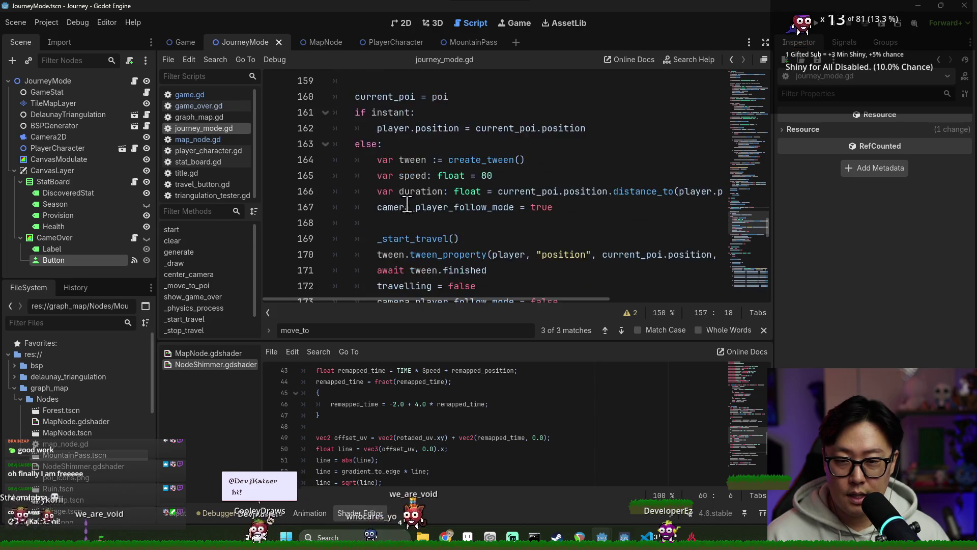
pyautogui.scroll(-2, 407, 206)
pyautogui.doubleClick(407, 191)
pyautogui.doubleClick(447, 207)
pyautogui.click(408, 207)
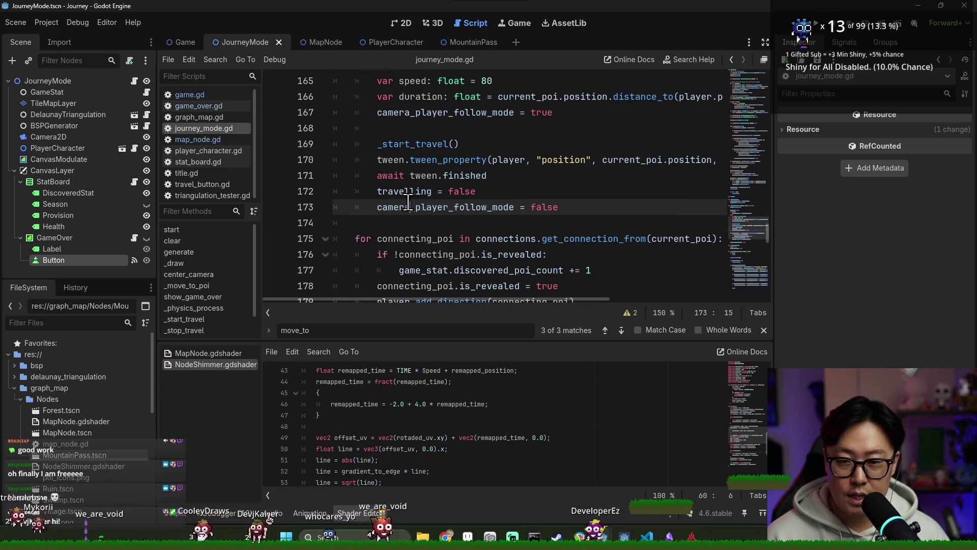
pyautogui.doubleClick(408, 192)
pyautogui.click(509, 175)
pyautogui.press('Return')
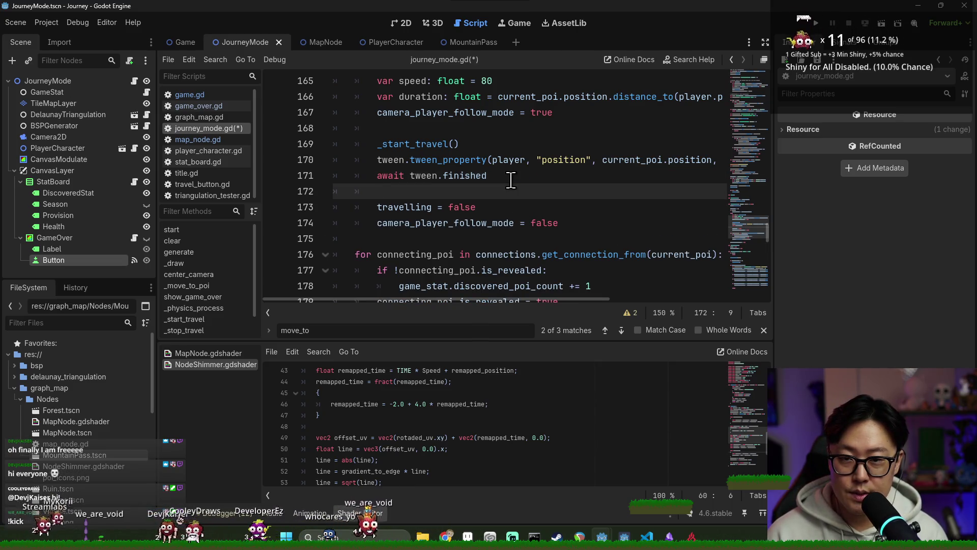
pyautogui.write('curr')
pyautogui.press('Return')
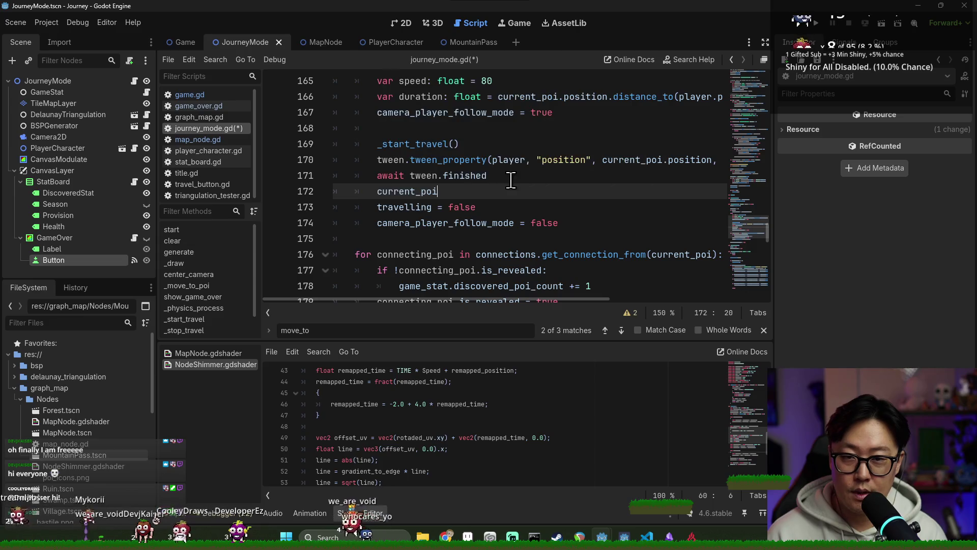
pyautogui.write('.is_vi')
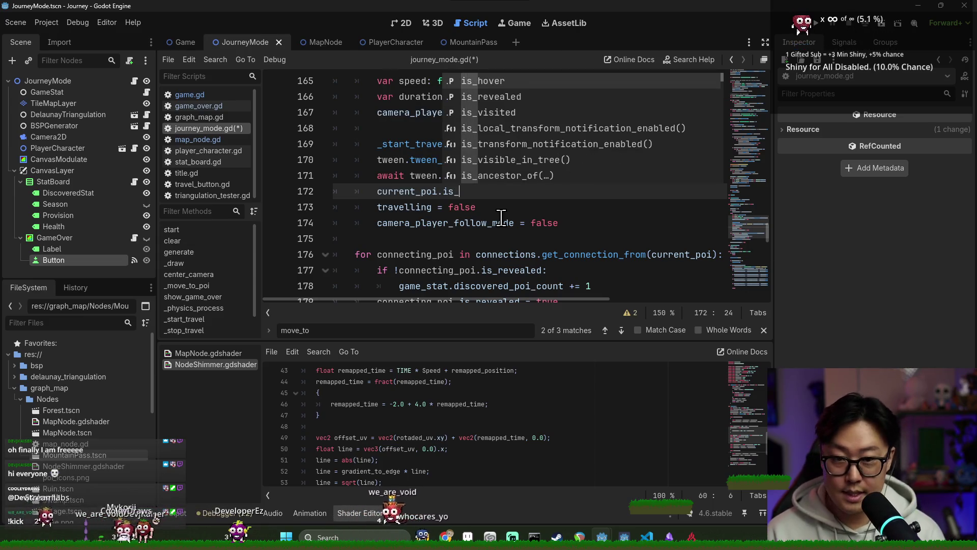
pyautogui.press('Return')
pyautogui.write('= true')
# Run the game with F5, start from the title screen, then close it
pyautogui.press('F5')
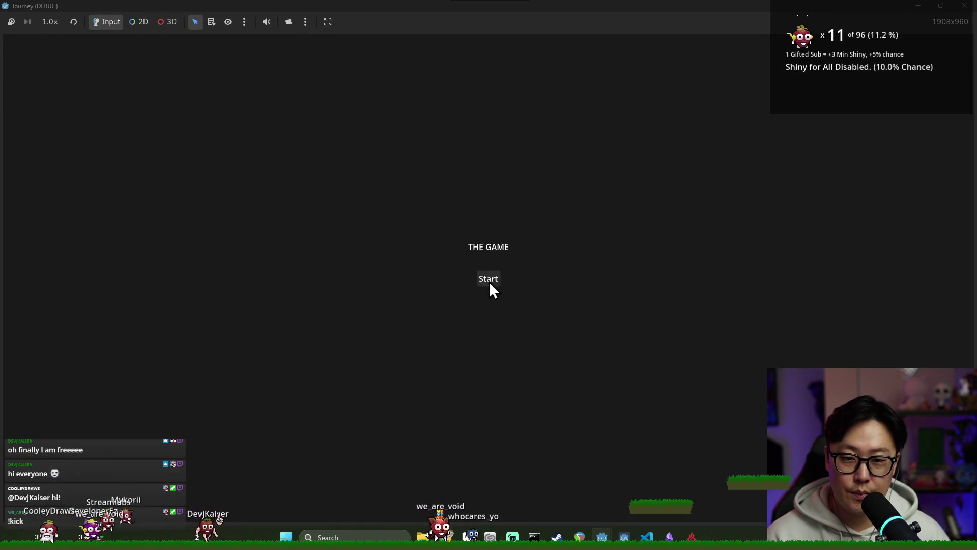
pyautogui.click(490, 280)
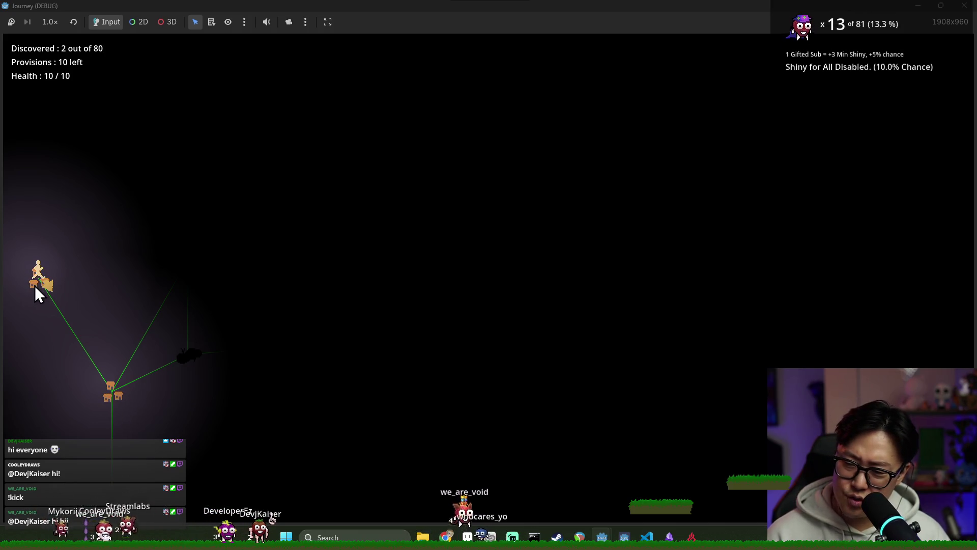
pyautogui.hotkey('alt', 'F4')
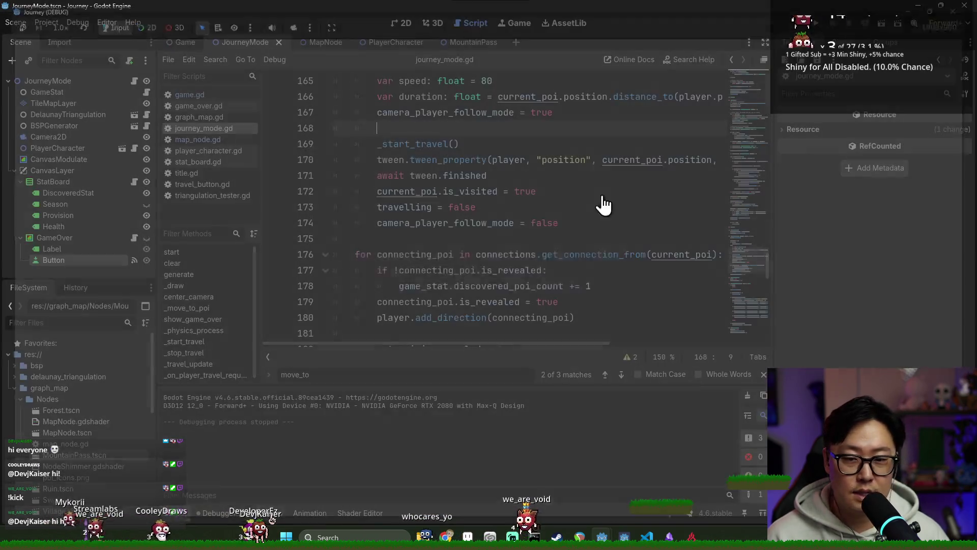
# Move the is_visited assignment below the travel block at function level, with a blank line above it
pyautogui.tripleClick(500, 227)
pyautogui.scroll(1, 425, 229)
pyautogui.click(433, 238)
pyautogui.hotkey('ctrl', 'x')
pyautogui.click(491, 269)
pyautogui.hotkey('ctrl', 'v')
pyautogui.click(441, 270)
pyautogui.hotkey('shift', 'Tab')
pyautogui.click(558, 254)
pyautogui.press('Return')
pyautogui.click(442, 286)
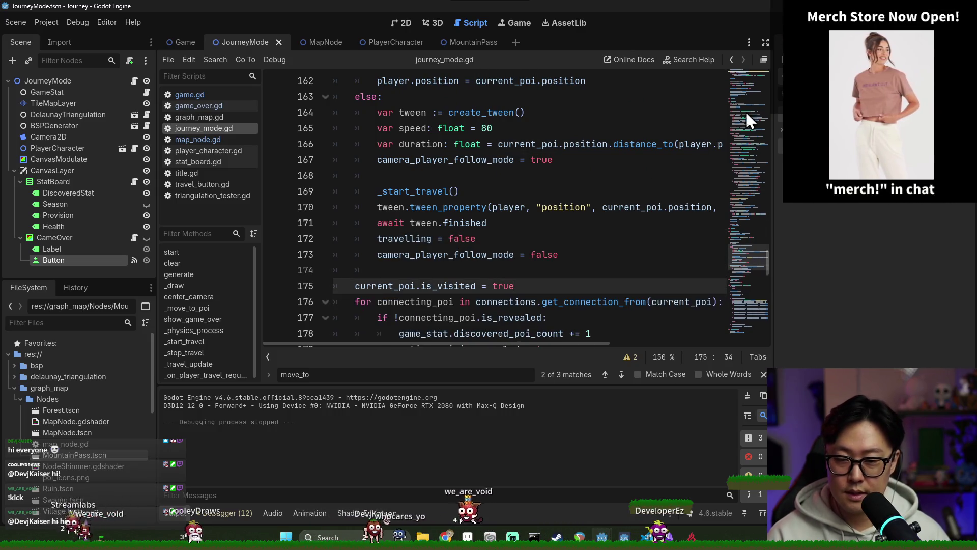
# Rerun the game, start a journey, and stop it with F8
pyautogui.press('F5')
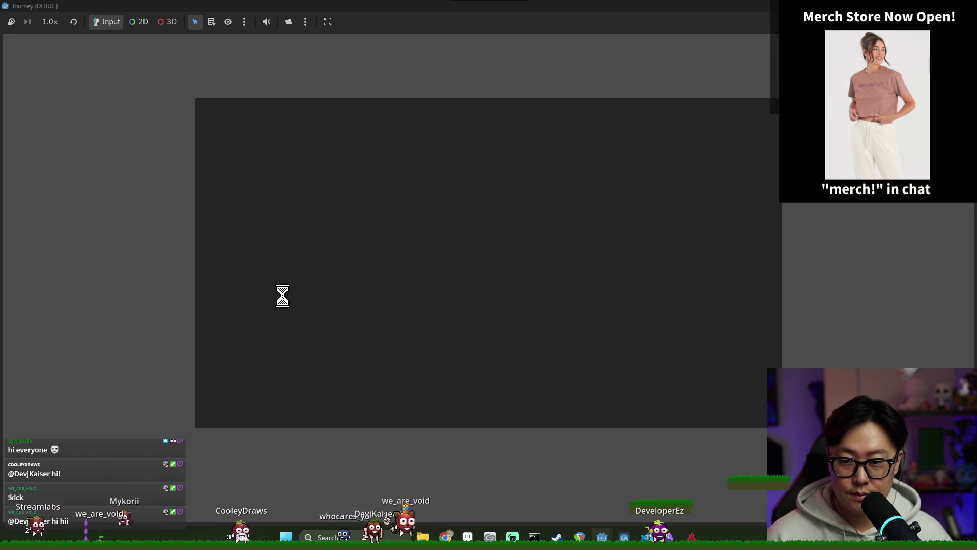
pyautogui.press('Return')
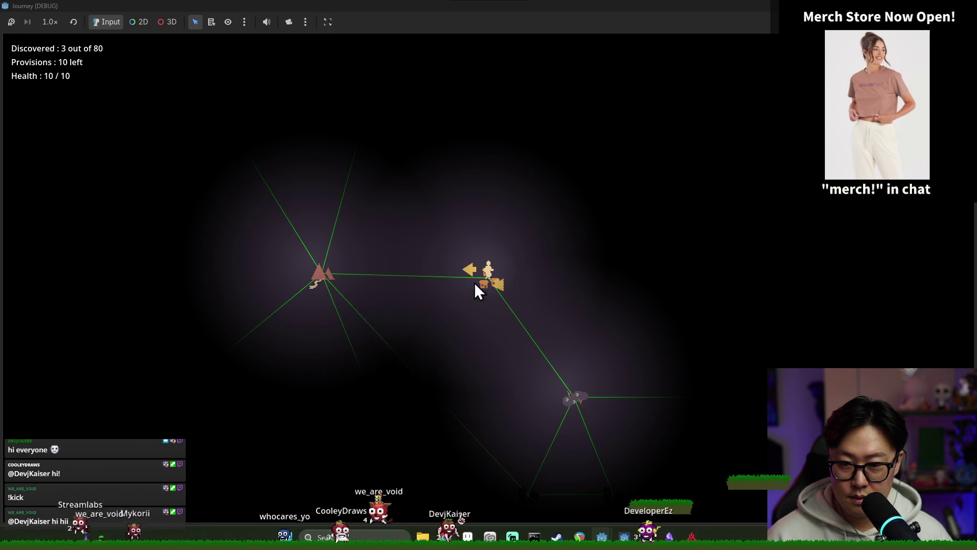
pyautogui.press('F8')
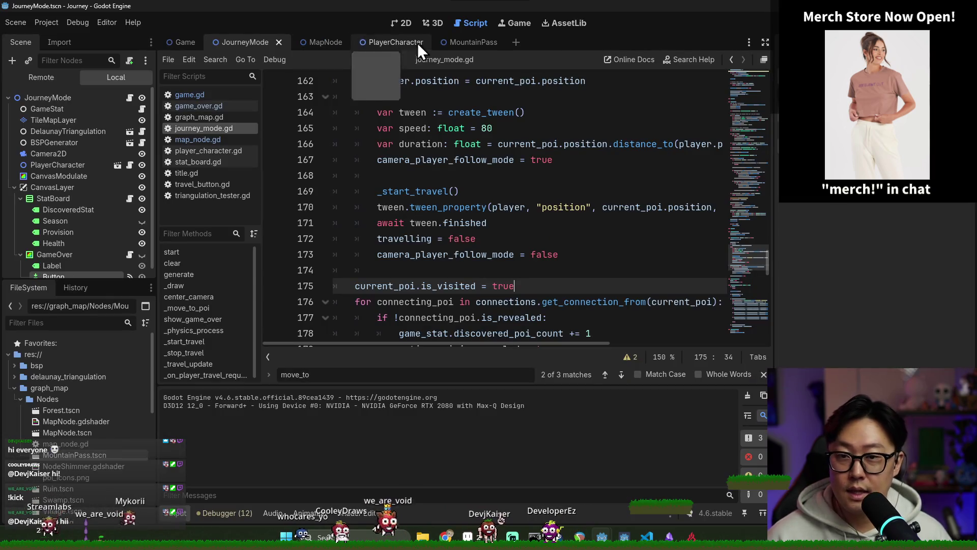
# In the MapNode scene, filter Shimmer's properties by 'ouse' and set Mouse Filter to Ignore
pyautogui.click(328, 43)
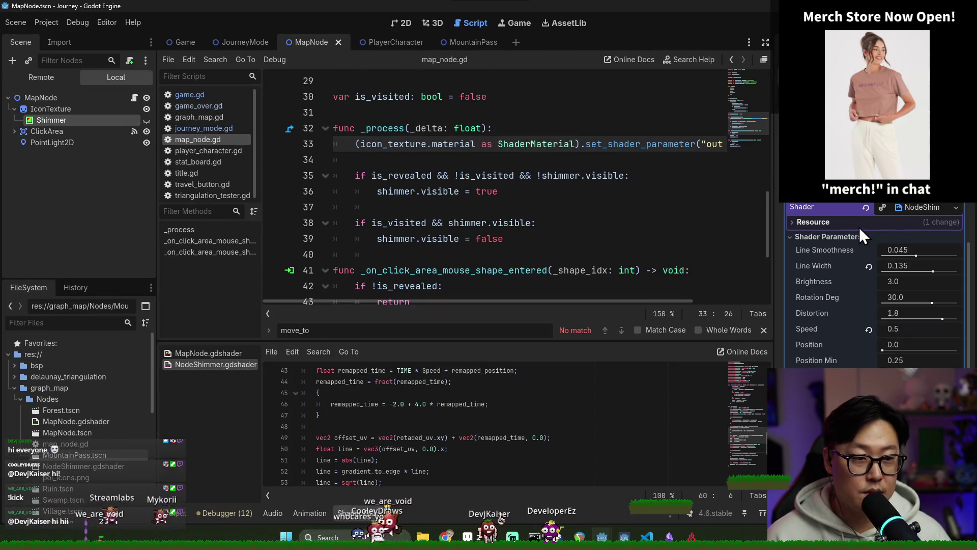
pyautogui.write('ouse')
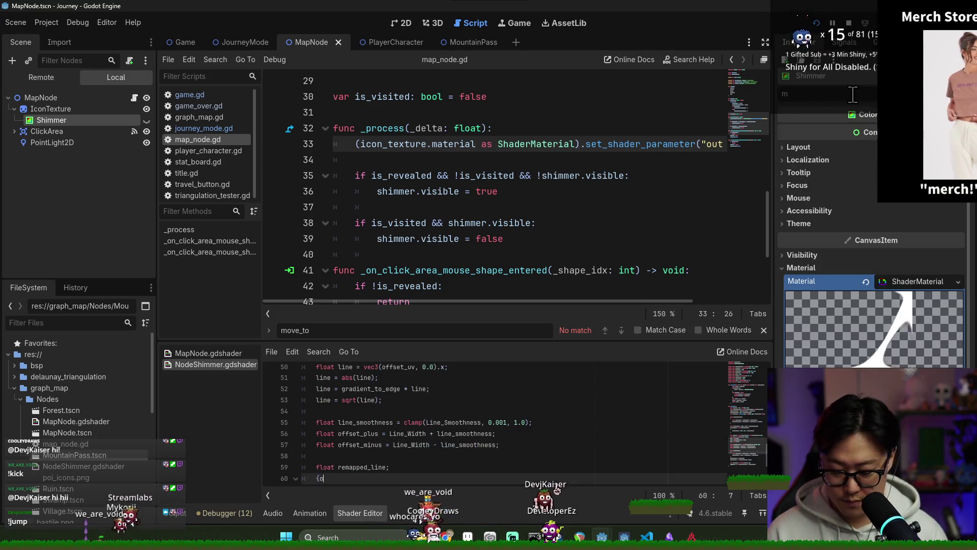
pyautogui.click(825, 94)
pyautogui.write('ouse')
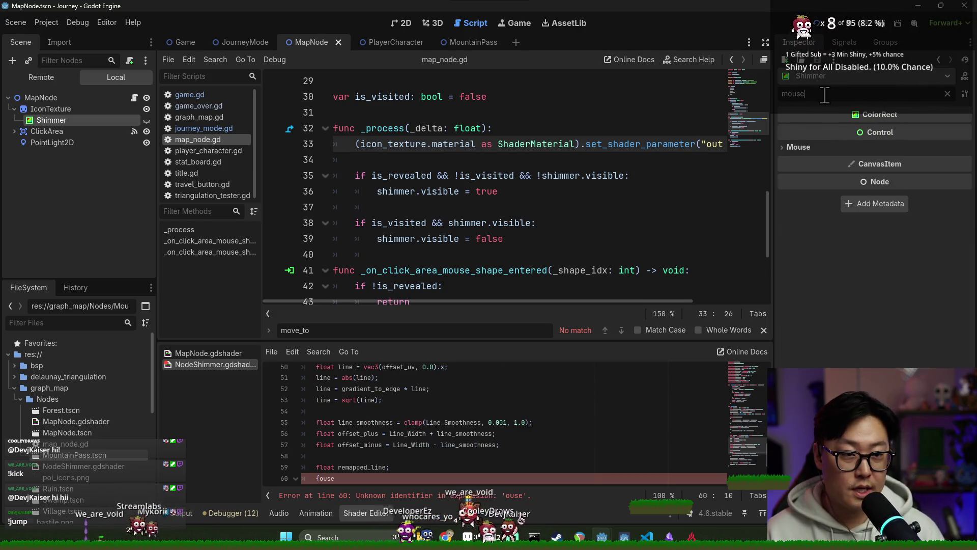
pyautogui.click(832, 145)
pyautogui.click(890, 161)
pyautogui.click(898, 202)
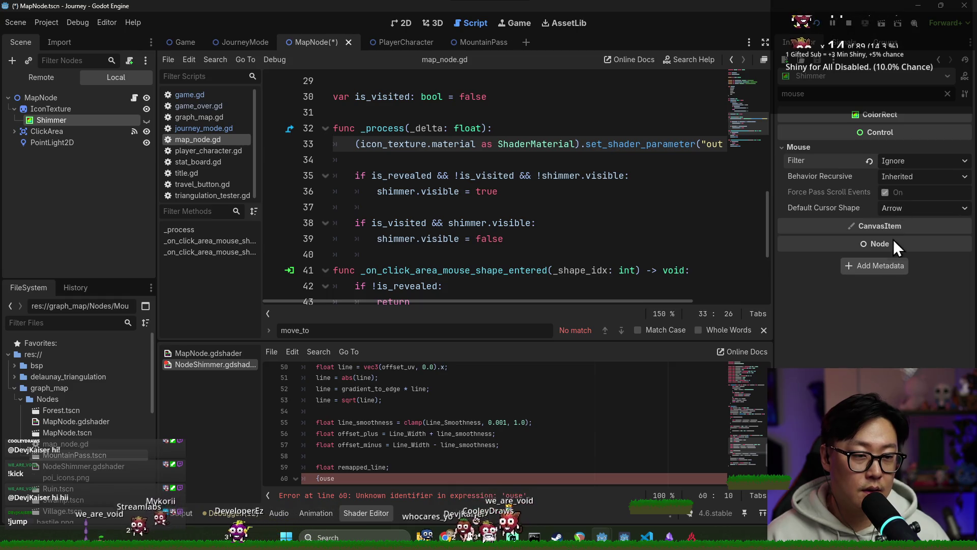
# Test-run the game, start a new journey, and close it with F8
pyautogui.press('F5')
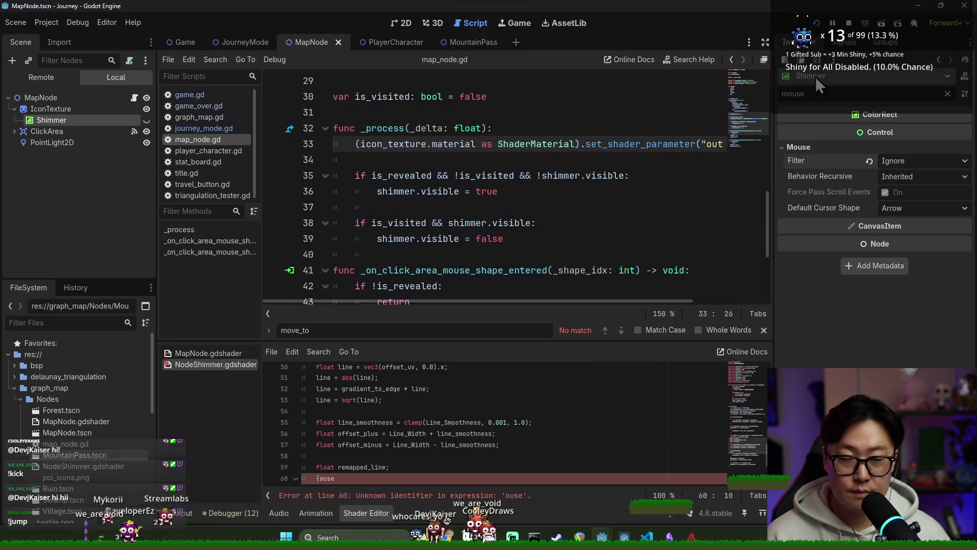
pyautogui.click(813, 23)
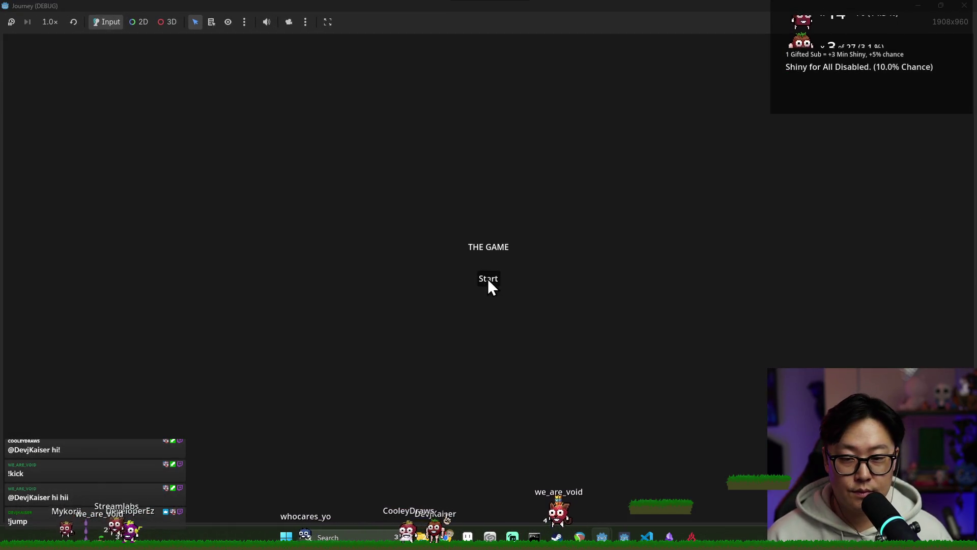
pyautogui.click(487, 279)
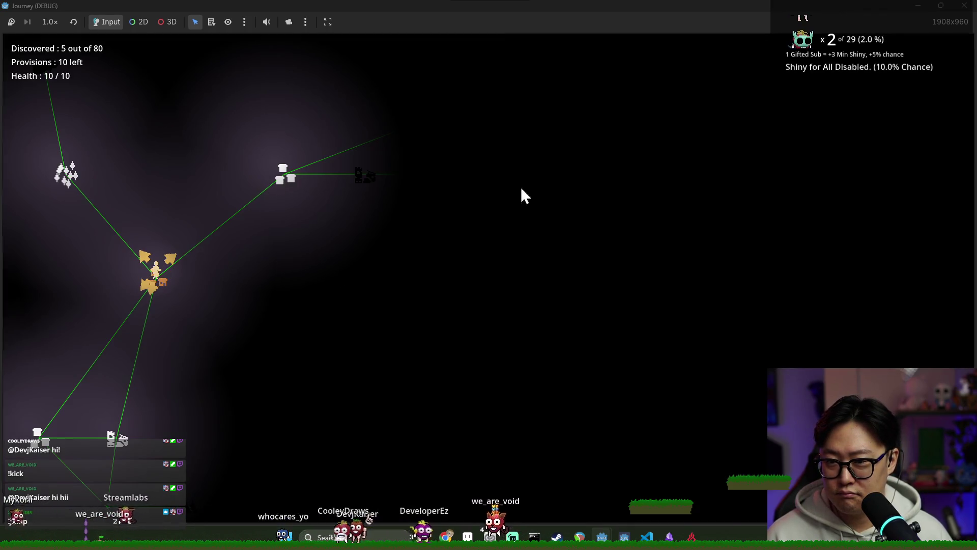
pyautogui.press('F8')
# Check the NodeShimmer shader error, then run the game again and start a journey before stopping
pyautogui.click(501, 192)
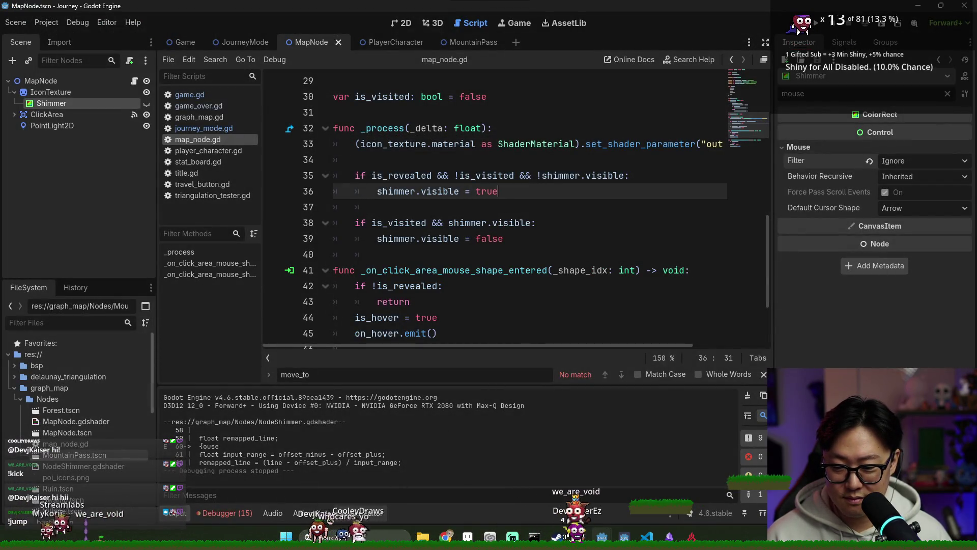
pyautogui.click(345, 512)
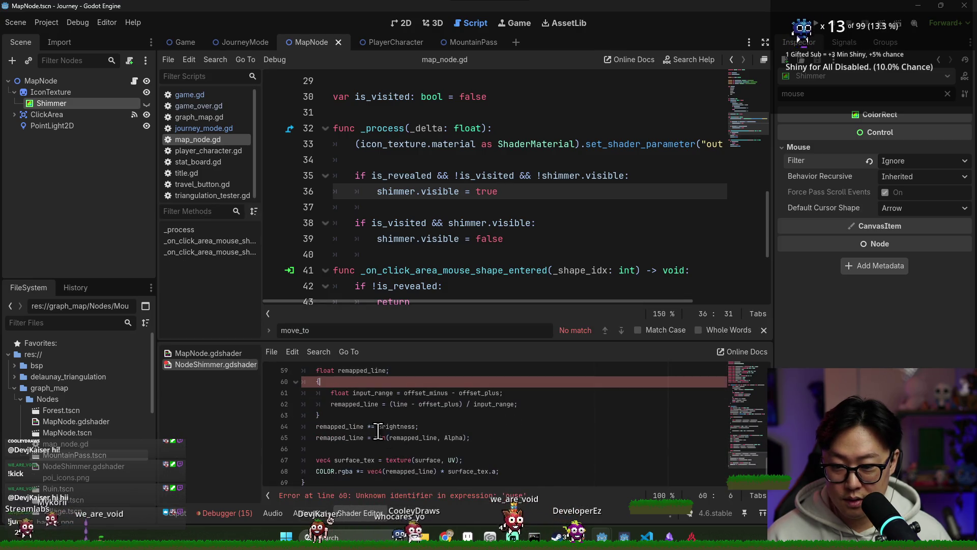
pyautogui.click(815, 28)
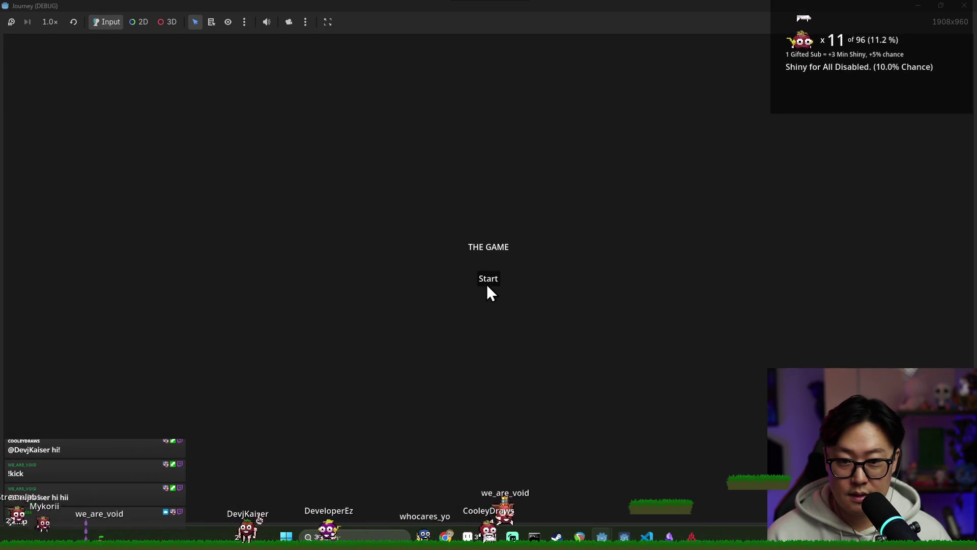
pyautogui.click(487, 285)
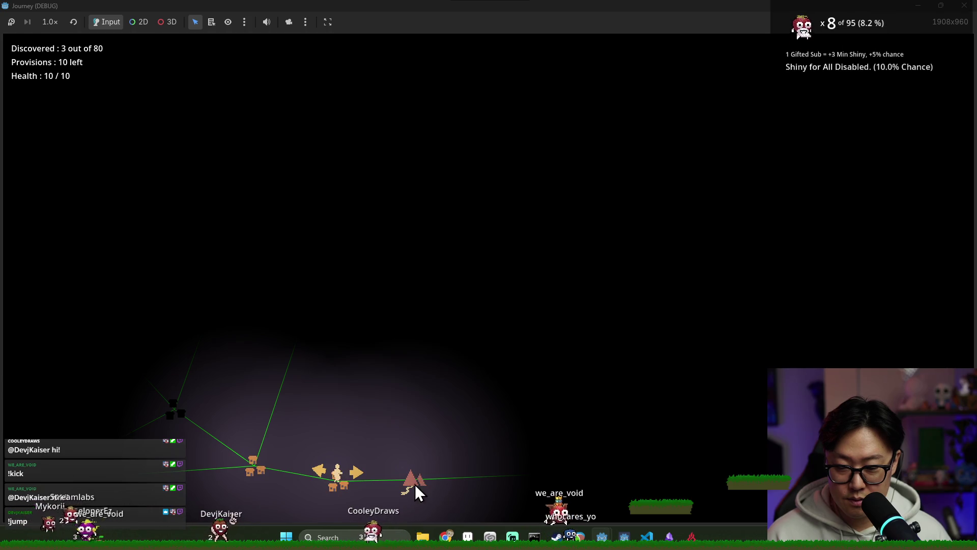
pyautogui.hotkey('alt', 'F4')
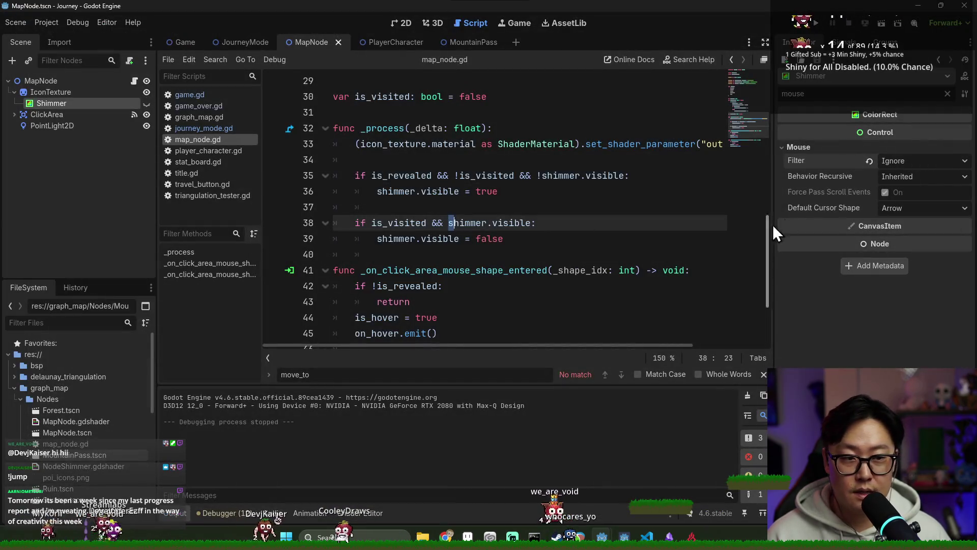
# Open the MountainPass scene, inspect its Shimmer node's Mouse settings, and save
pyautogui.click(68, 95)
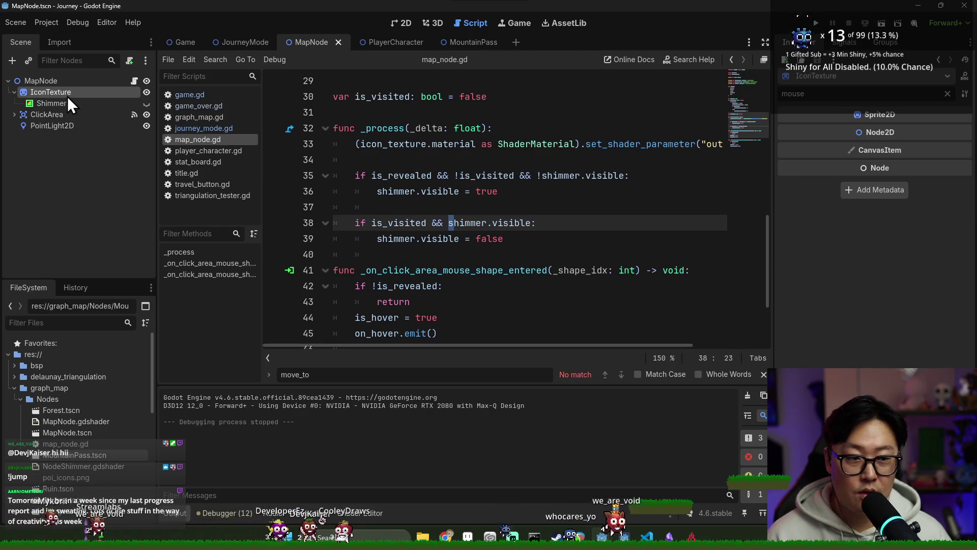
pyautogui.click(69, 103)
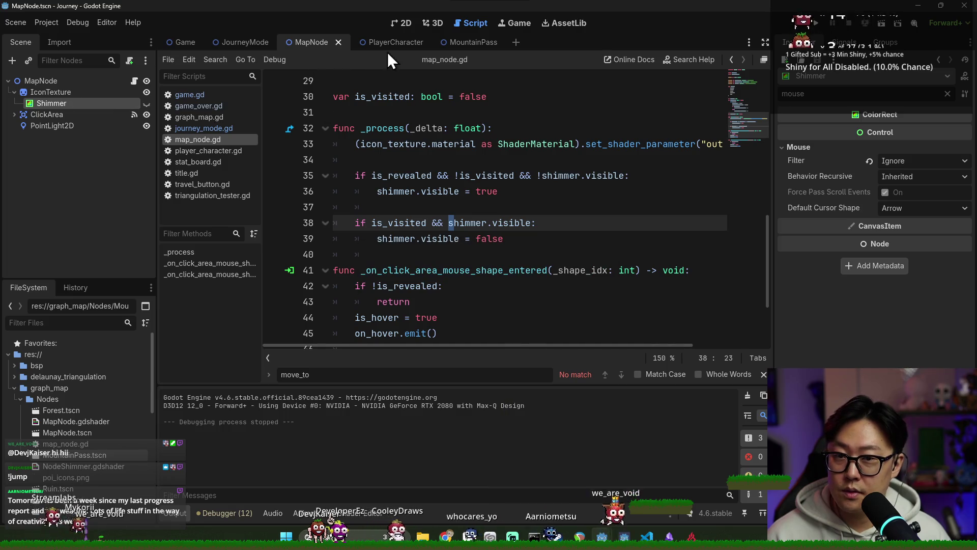
pyautogui.doubleClick(77, 456)
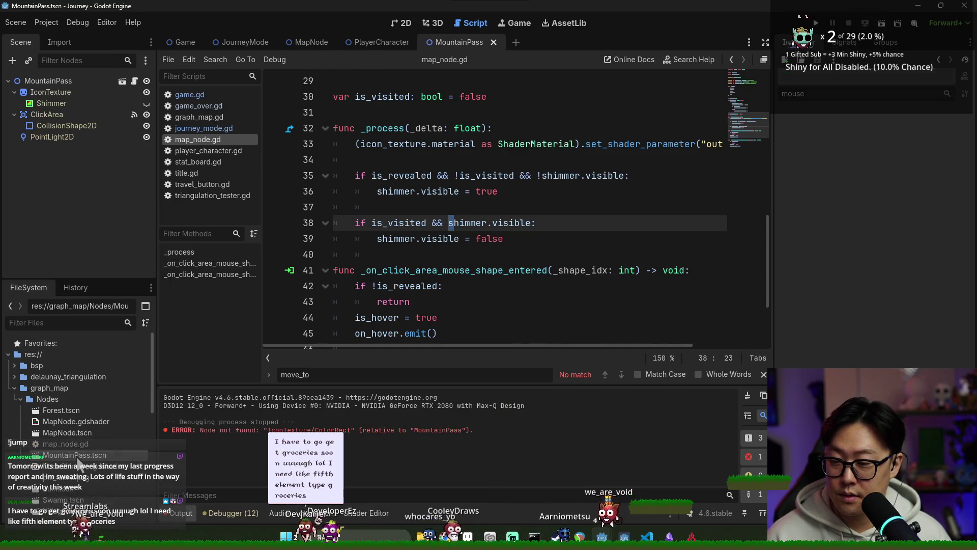
pyautogui.click(84, 102)
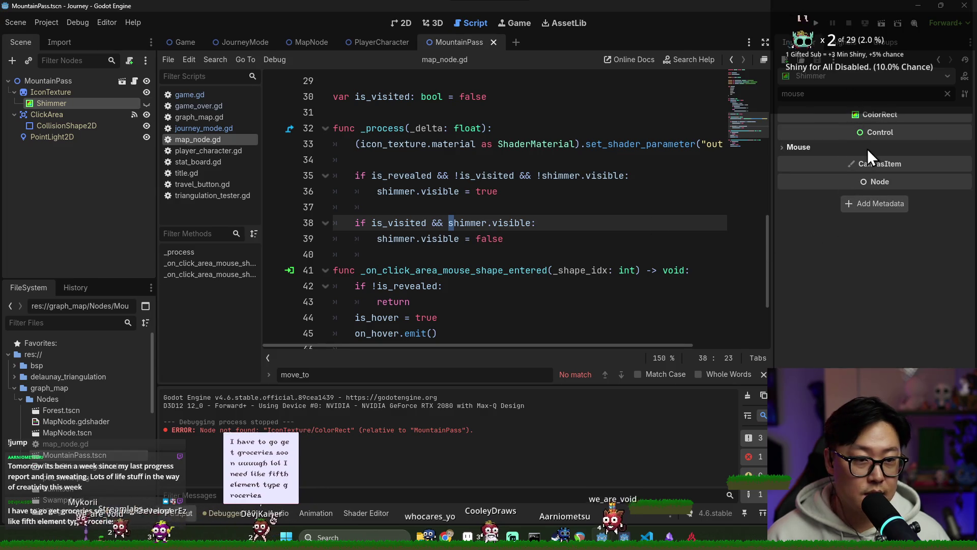
pyautogui.click(867, 149)
pyautogui.hotkey('ctrl', 's')
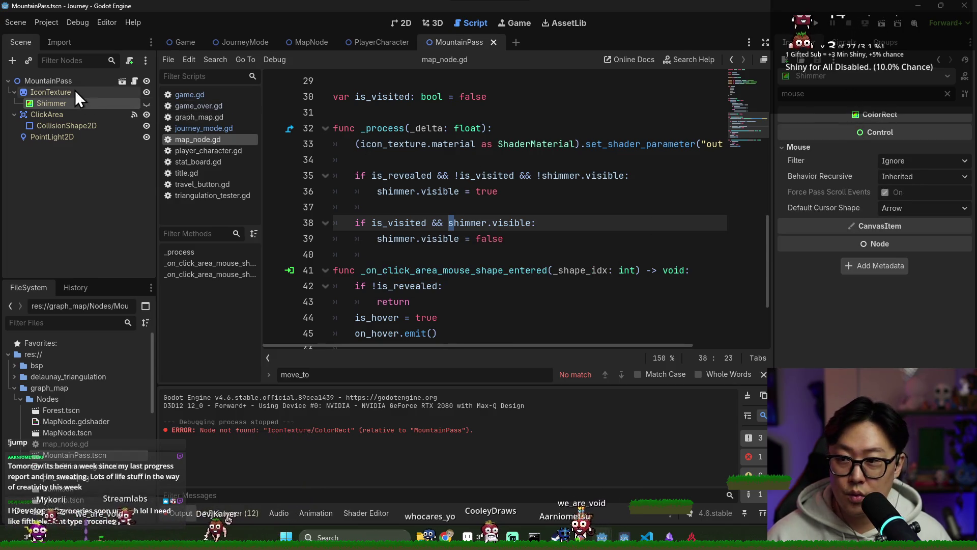
# Check ClickArea with the property filter cleared, save, then run the game from the MapNode scene
pyautogui.click(50, 114)
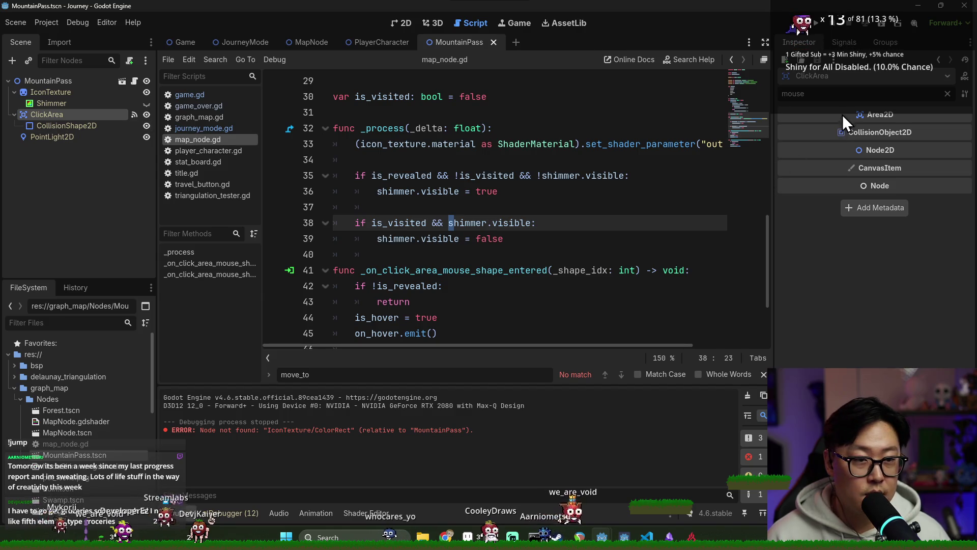
pyautogui.click(947, 93)
pyautogui.hotkey('ctrl', 's')
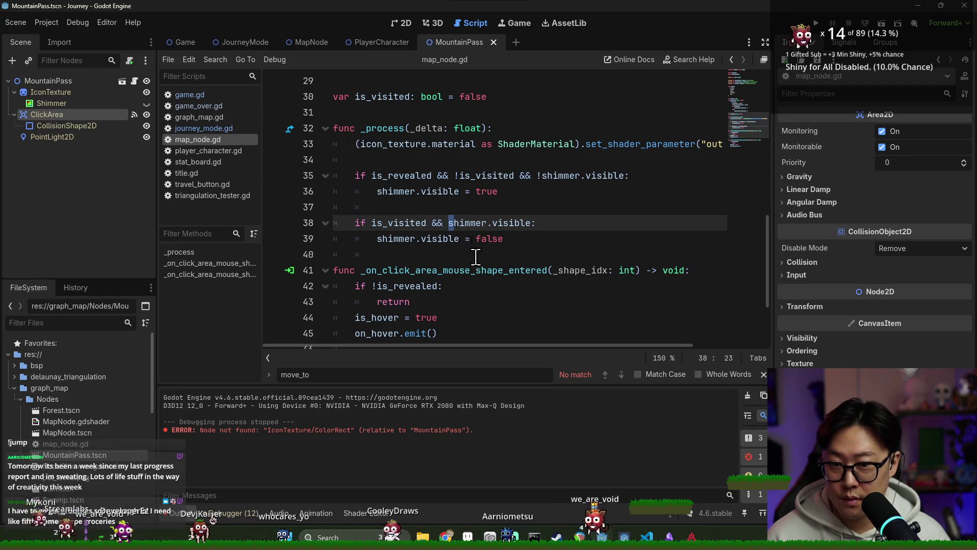
pyautogui.click(122, 81)
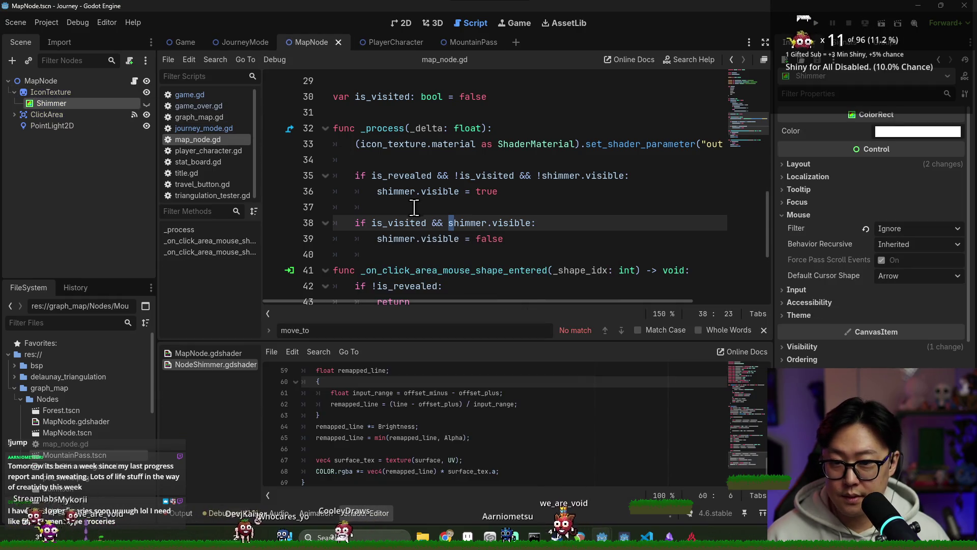
pyautogui.scroll(-3, 414, 207)
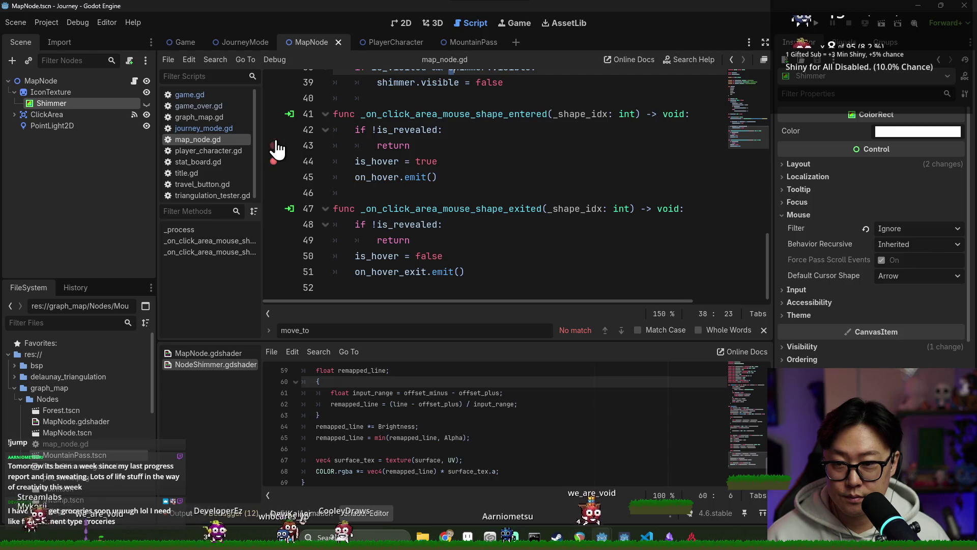
pyautogui.press('F5')
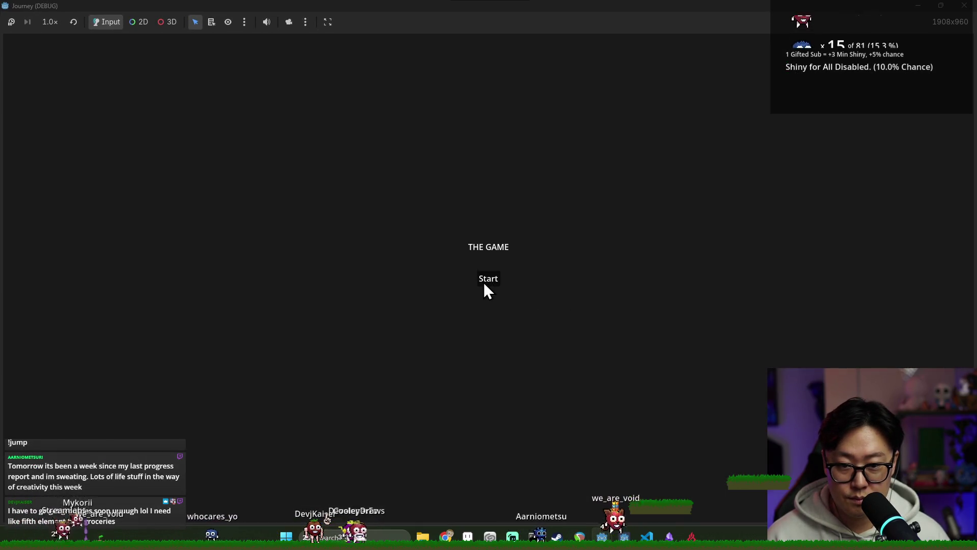
# Start the journey, step over the map_node.gd hover breakpoints, continue, check the map, and end the session
pyautogui.click(483, 283)
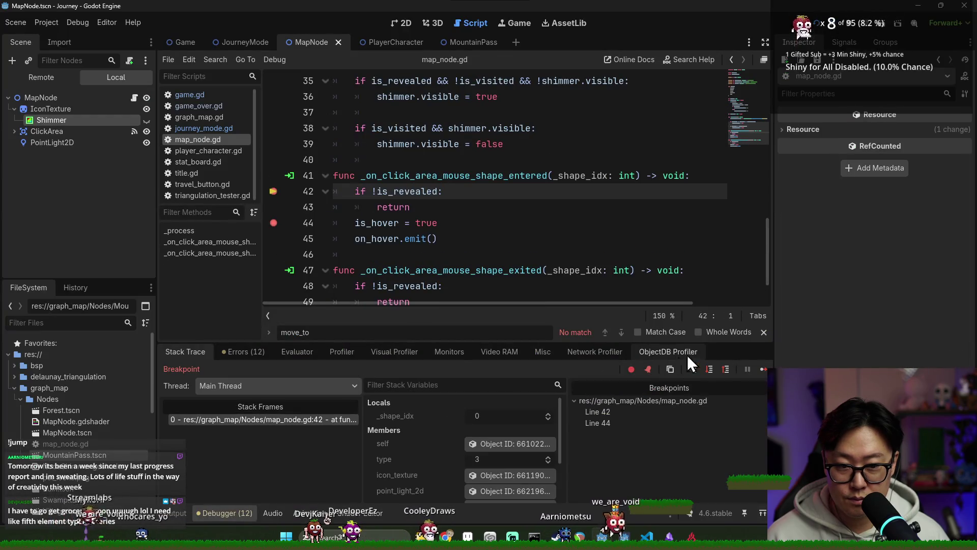
pyautogui.click(710, 370)
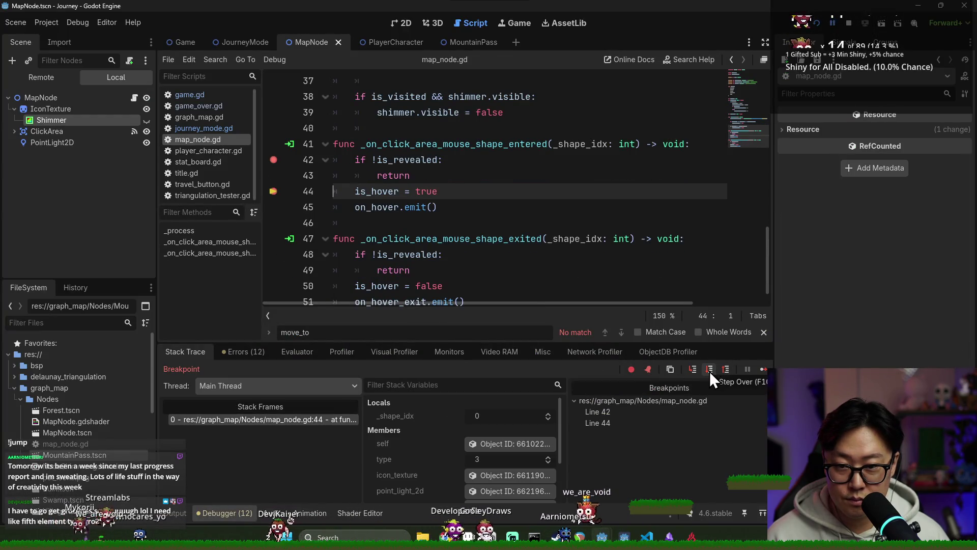
pyautogui.click(710, 372)
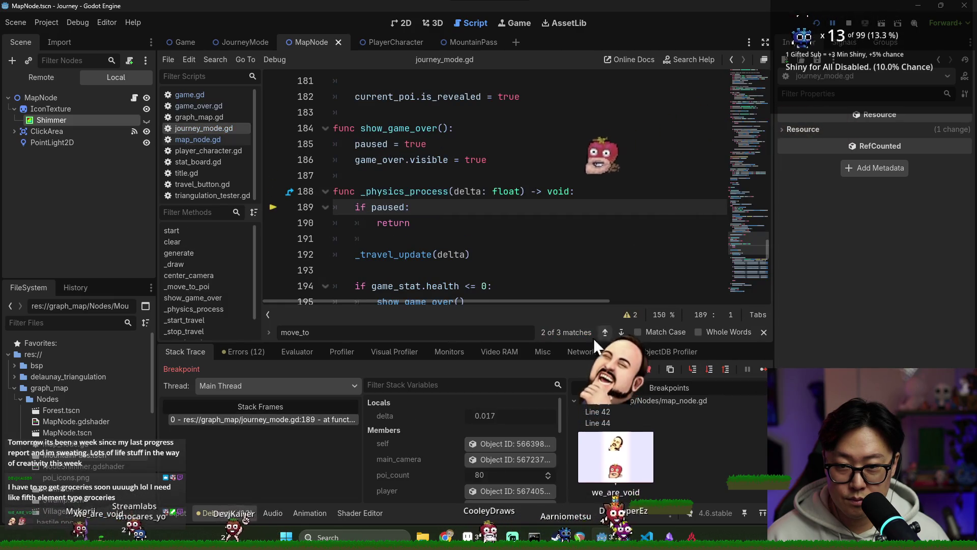
pyautogui.click(761, 369)
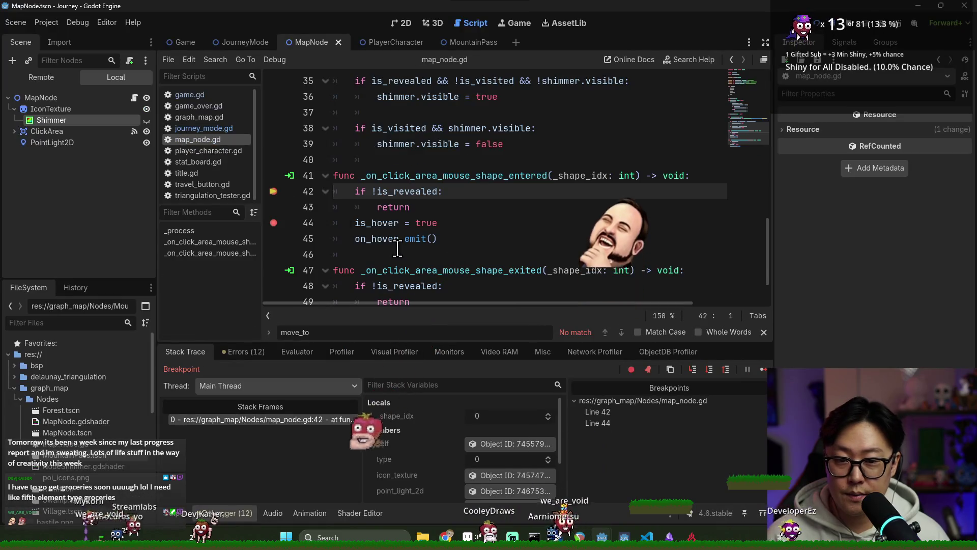
pyautogui.click(761, 369)
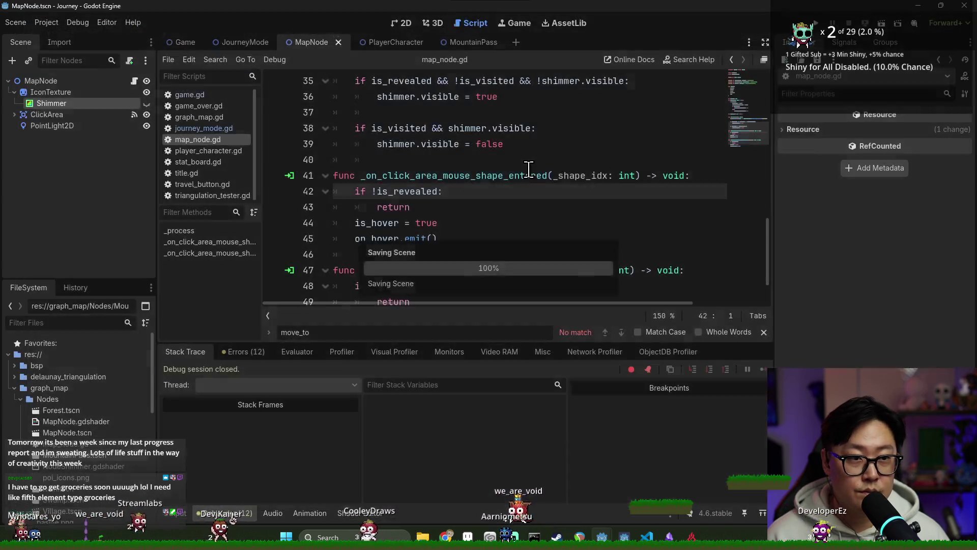
pyautogui.click(532, 175)
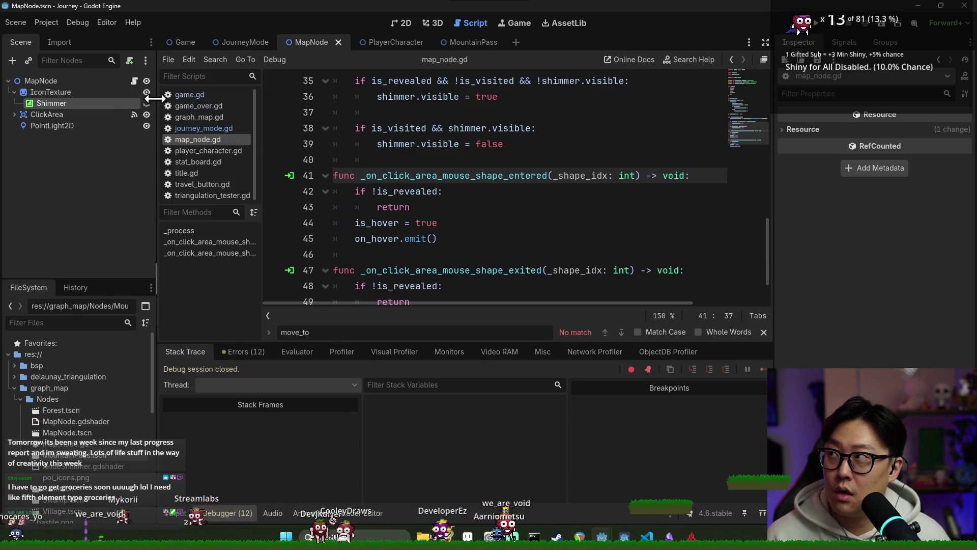
# Select IconTexture, review its MapNode.gdshader Outline parameters in the Inspector, and save the MapNode scene
pyautogui.click(116, 95)
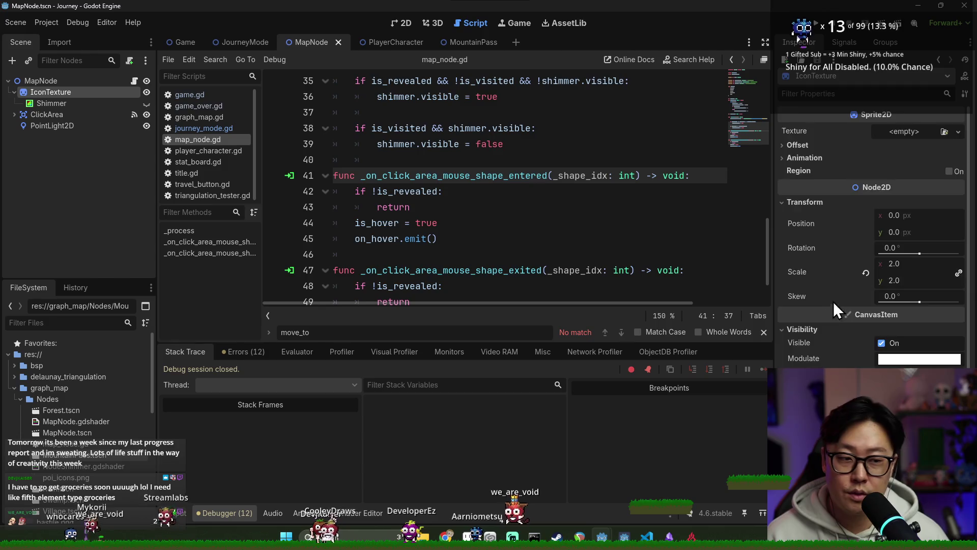
pyautogui.scroll(-4, 866, 322)
pyautogui.scroll(-5, 870, 254)
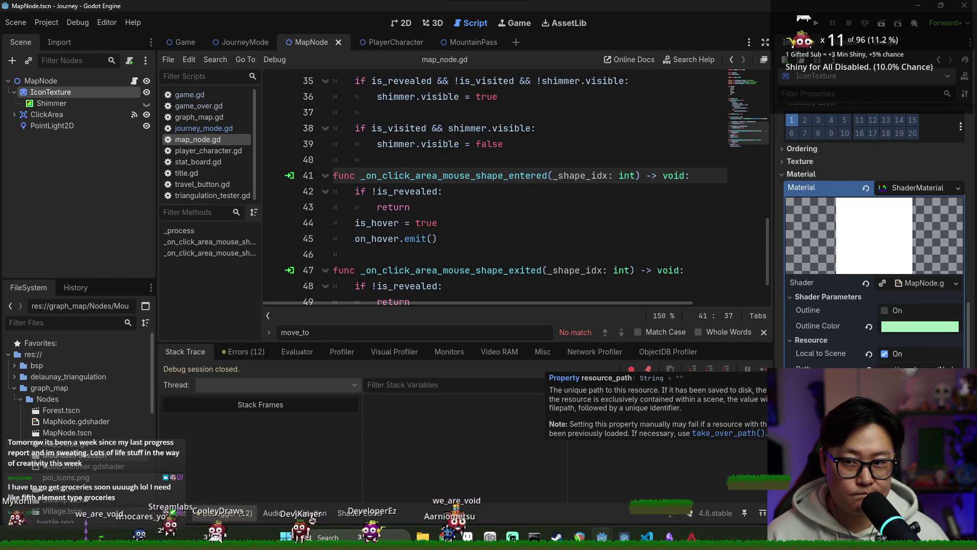
pyautogui.hotkey('ctrl', 's')
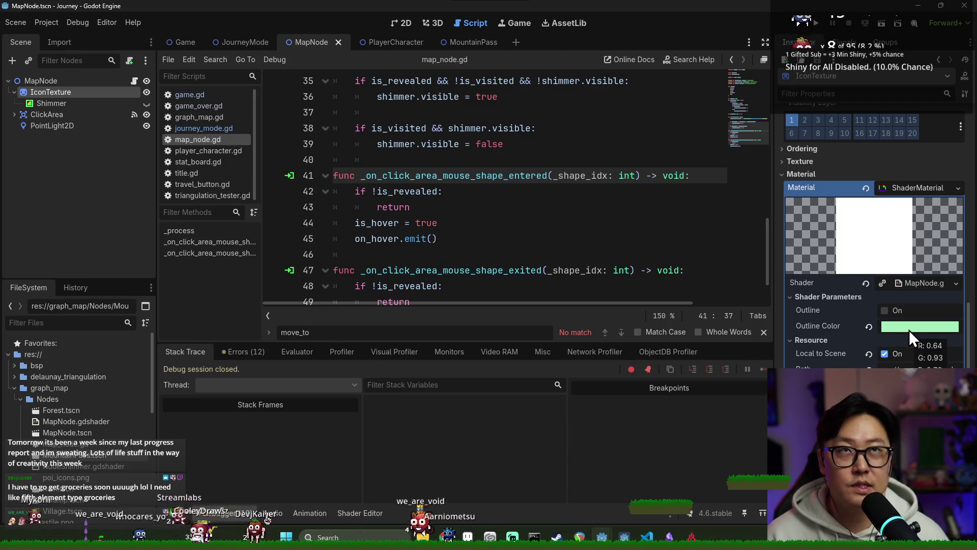